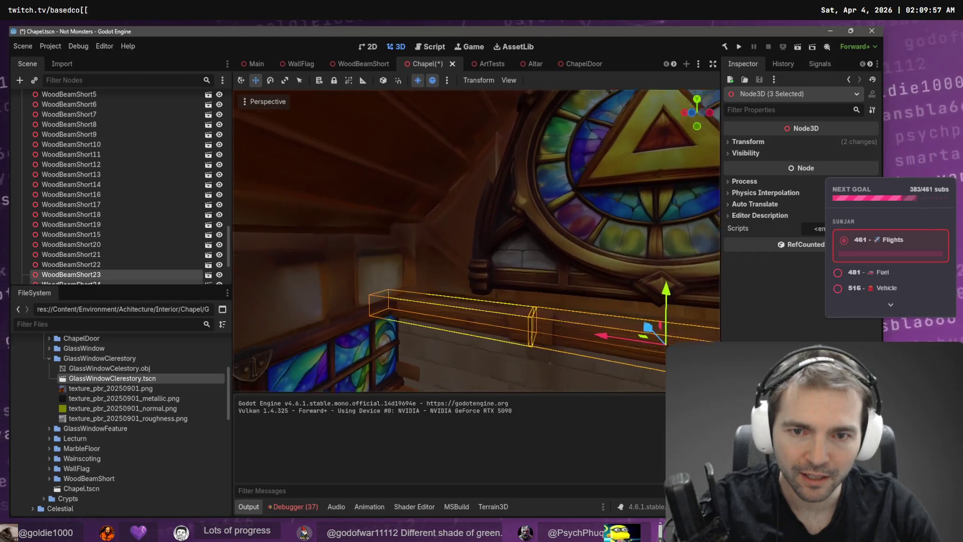
Save the Chapel scene, hide the Blockout node, and clear the beam selection.
{"action": "key", "text": "ctrl+s"}
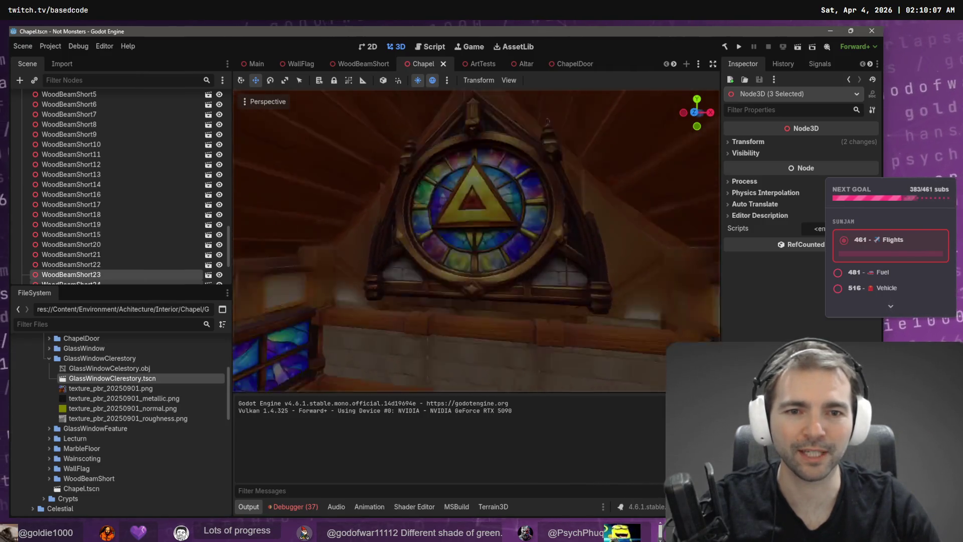
{"action": "scroll", "coordinate": [476, 241], "scroll_direction": "down", "scroll_amount": 5}
{"action": "scroll", "coordinate": [303, 203], "scroll_direction": "up", "scroll_amount": 1}
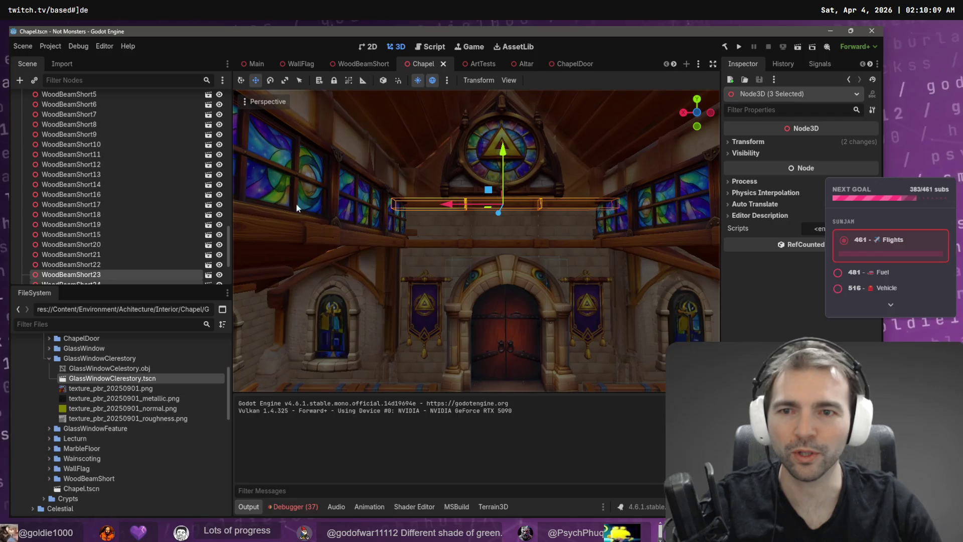
{"action": "left_click_drag", "start_coordinate": [229, 249], "coordinate": [223, 101]}
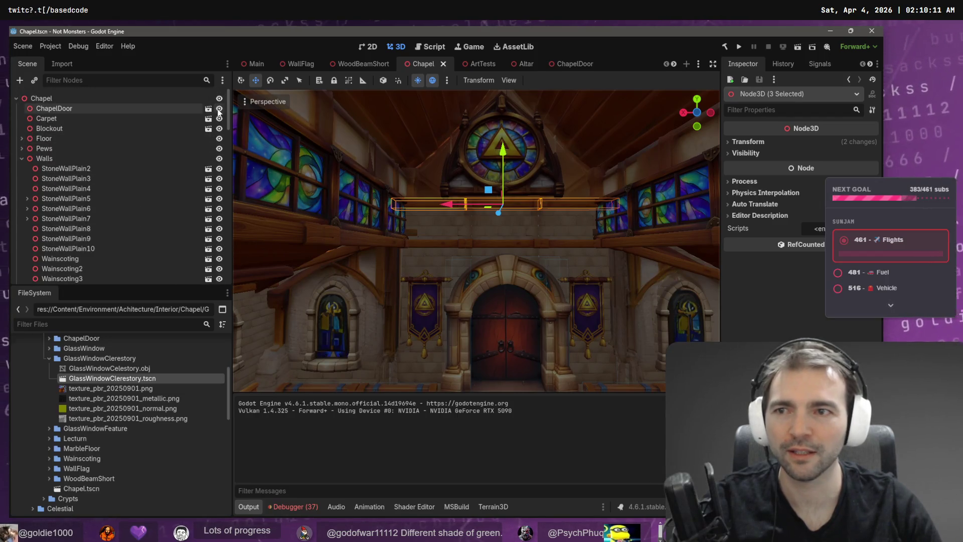
{"action": "left_click", "coordinate": [220, 130]}
{"action": "scroll", "coordinate": [531, 135], "scroll_direction": "down", "scroll_amount": 5}
{"action": "left_click", "coordinate": [531, 135]}
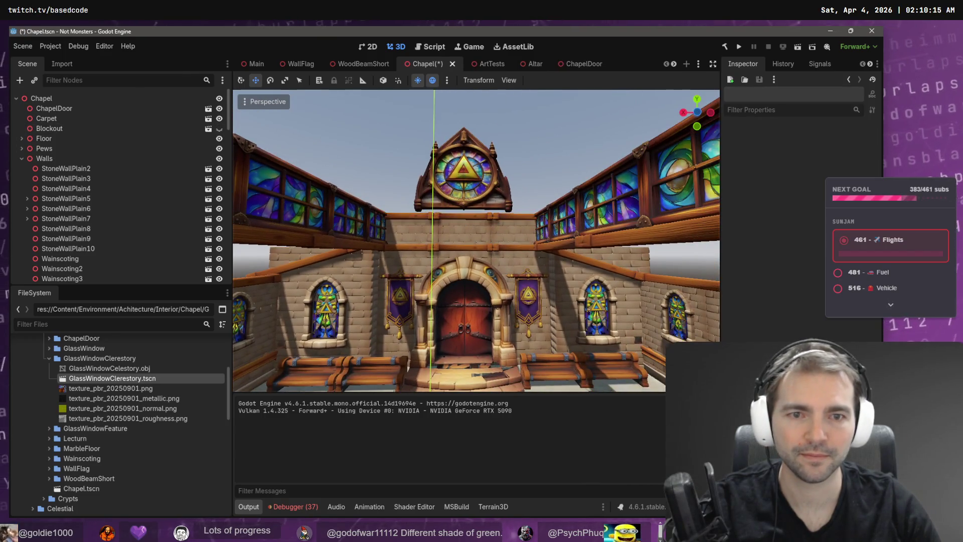
Fly the viewport camera through the chapel door and turn to face the altar.
{"action": "key", "text": "d"}
{"action": "key", "text": "w"}
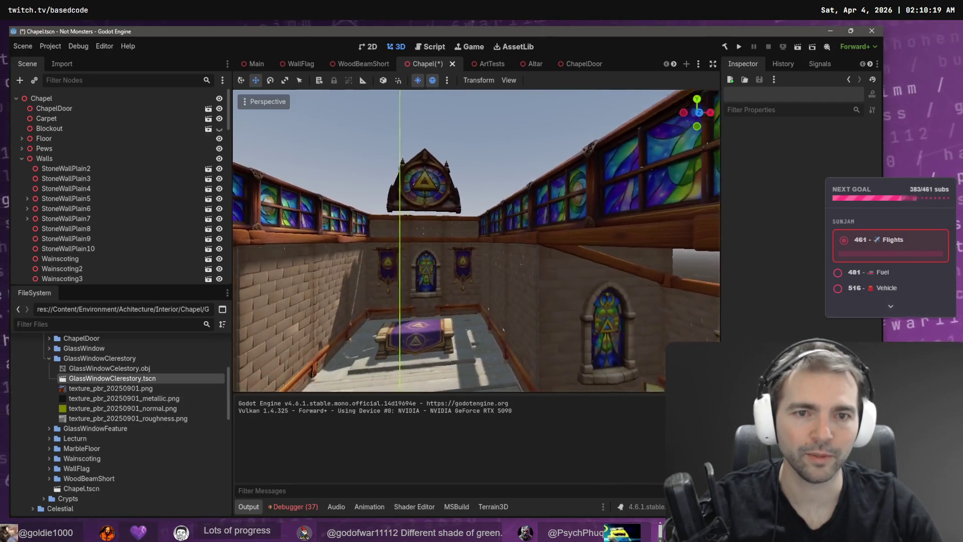
{"action": "key", "text": "d"}
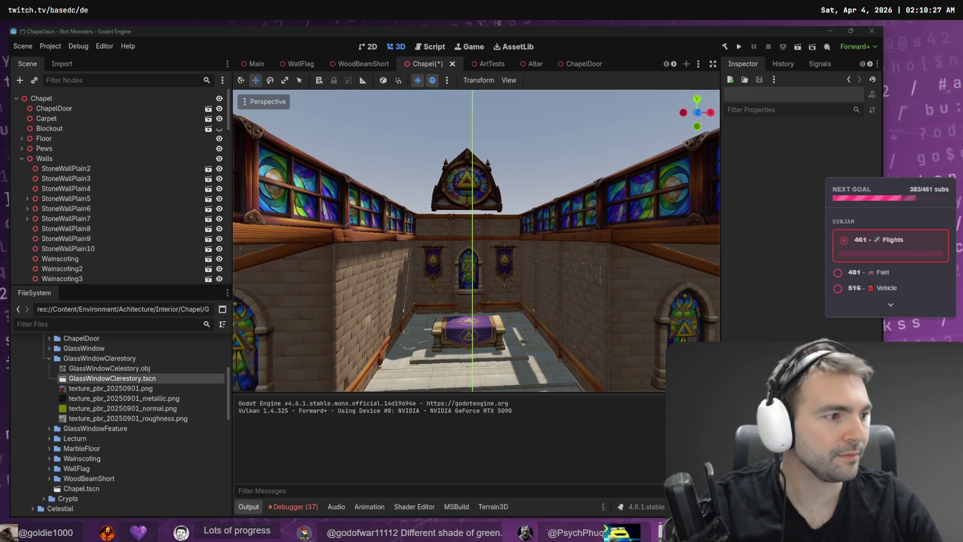
{"action": "scroll", "coordinate": [536, 161], "scroll_direction": "up", "scroll_amount": 5}
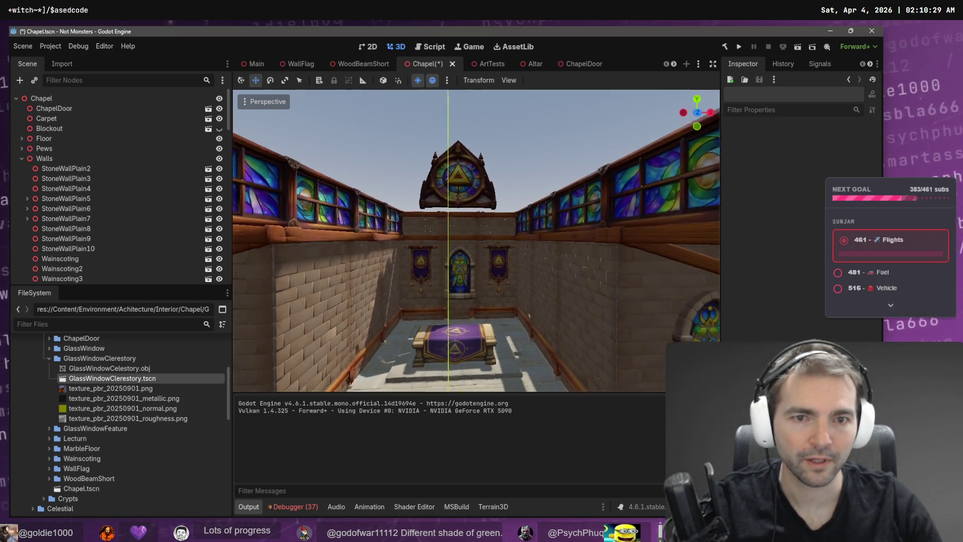
Raise the three beams below the round window slightly.
{"action": "left_click", "coordinate": [494, 207]}
{"action": "left_click", "coordinate": [447, 206], "text": "shift"}
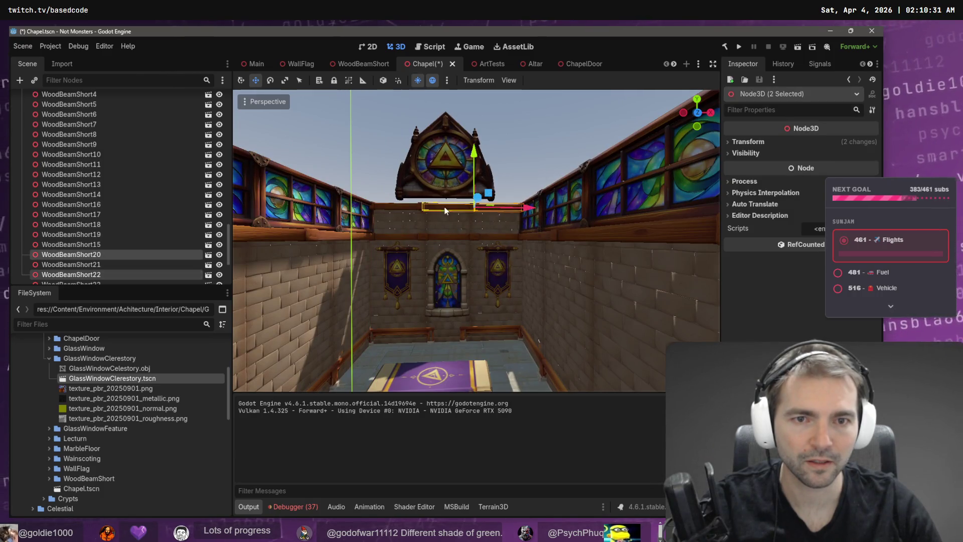
{"action": "left_click", "coordinate": [397, 207], "text": "shift"}
{"action": "left_click_drag", "start_coordinate": [449, 151], "coordinate": [450, 146]}
Scale the three stone wall panels beneath those beams taller to meet them.
{"action": "left_click", "coordinate": [393, 215]}
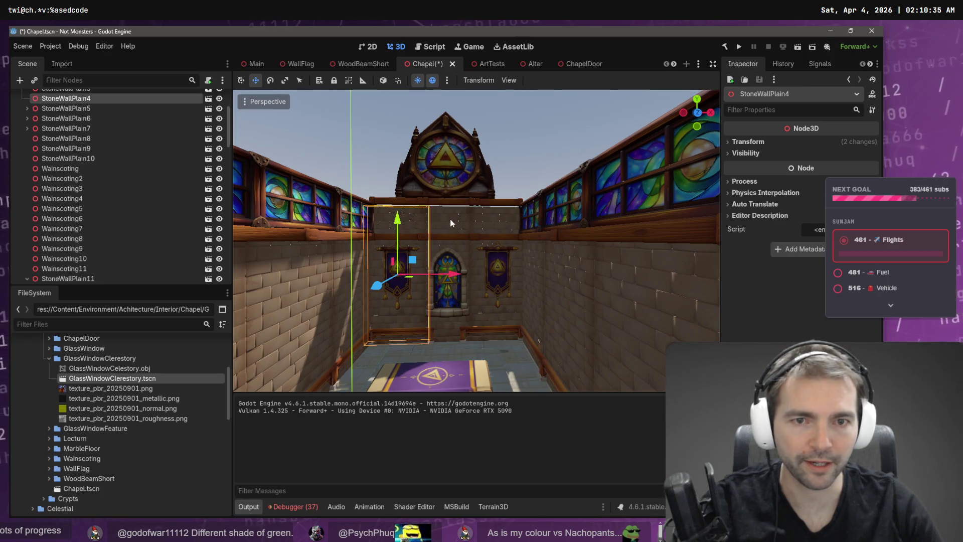
{"action": "left_click", "coordinate": [449, 215], "text": "shift"}
{"action": "left_click", "coordinate": [489, 216], "text": "shift"}
{"action": "key", "text": "r"}
{"action": "left_click_drag", "start_coordinate": [449, 220], "coordinate": [449, 215]}
{"action": "left_click", "coordinate": [541, 152]}
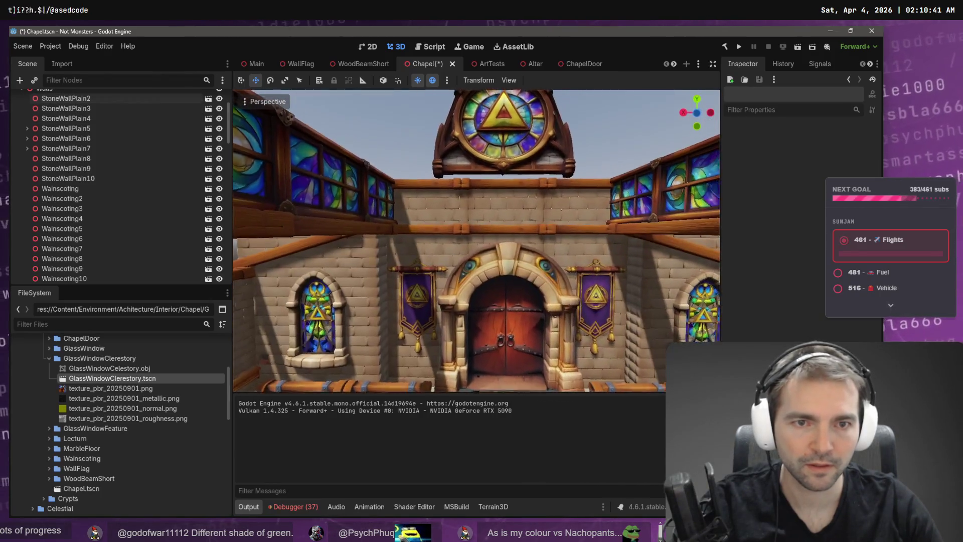
Raise door-wall beams WoodBeamShort23, 24 and 25 slightly.
{"action": "scroll", "coordinate": [527, 158], "scroll_direction": "down", "scroll_amount": 2}
{"action": "left_click", "coordinate": [419, 190]}
{"action": "left_click", "coordinate": [506, 188], "text": "shift"}
{"action": "left_click", "coordinate": [534, 193], "text": "shift"}
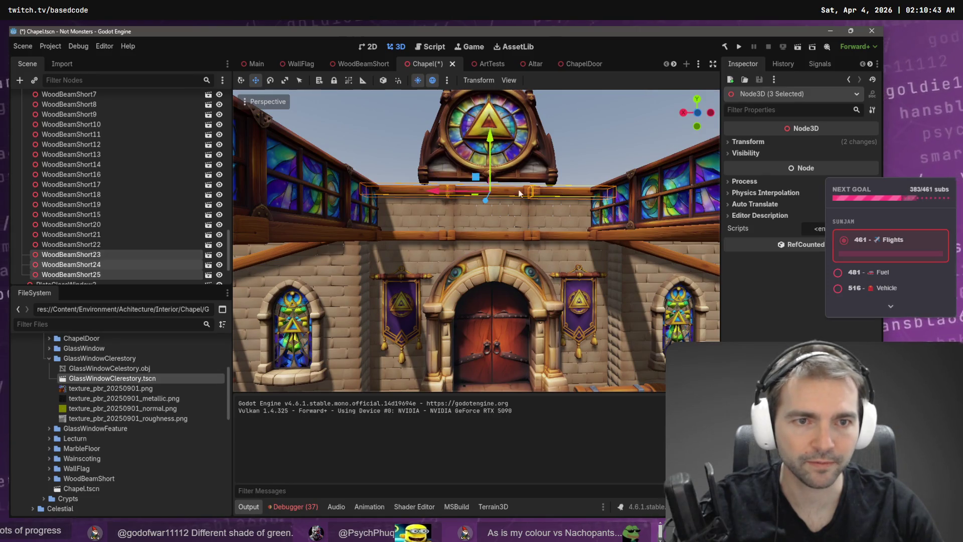
{"action": "left_click_drag", "start_coordinate": [491, 145], "coordinate": [492, 135]}
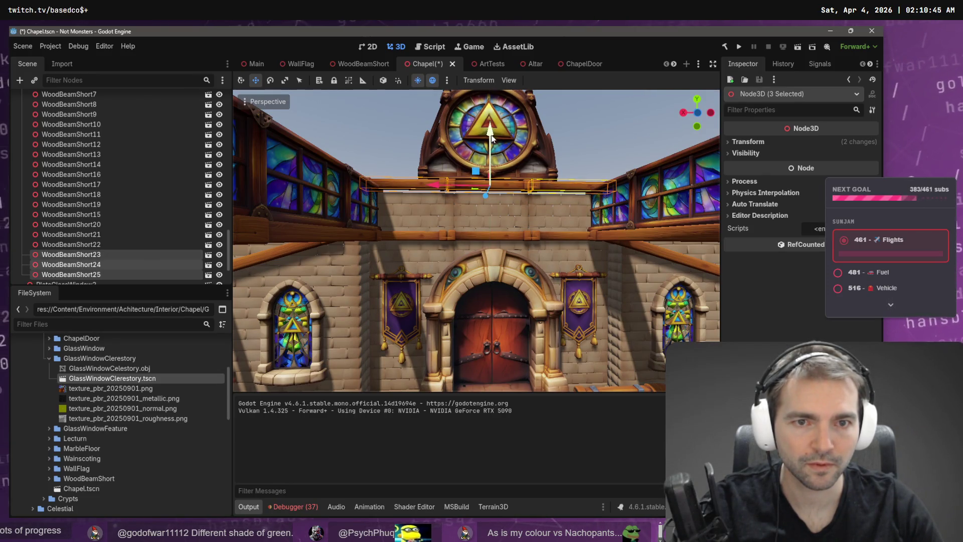
Stretch StoneWallPlain8, 9 and 10 on the door wall taller.
{"action": "left_click", "coordinate": [446, 208]}
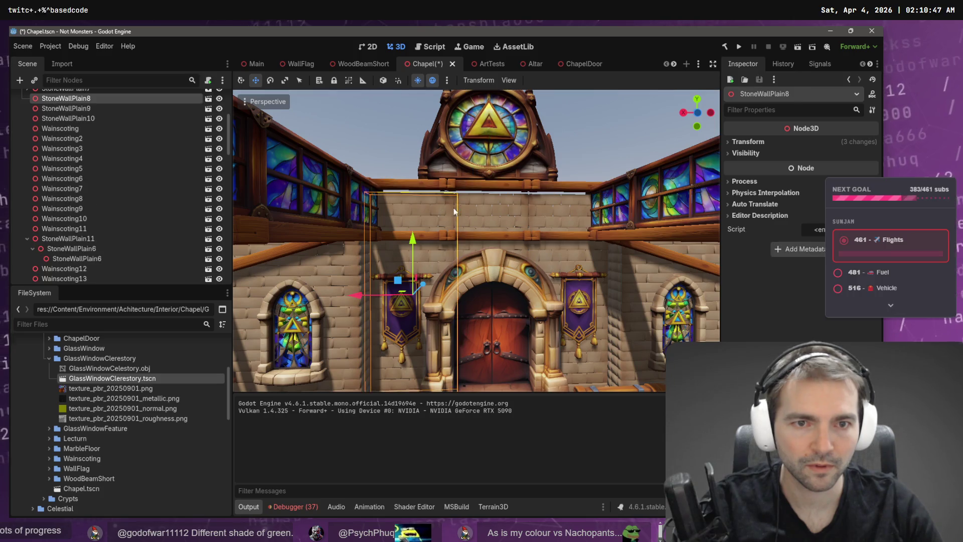
{"action": "left_click", "coordinate": [502, 209], "text": "shift"}
{"action": "left_click", "coordinate": [554, 209], "text": "shift"}
{"action": "key", "text": "r"}
{"action": "left_click_drag", "start_coordinate": [491, 240], "coordinate": [491, 235]}
Select side-wall beams WoodBeamShort16, 17, 5 and 4, orbiting toward the clerestory and door walls.
{"action": "scroll", "coordinate": [533, 189], "scroll_direction": "down", "scroll_amount": 4}
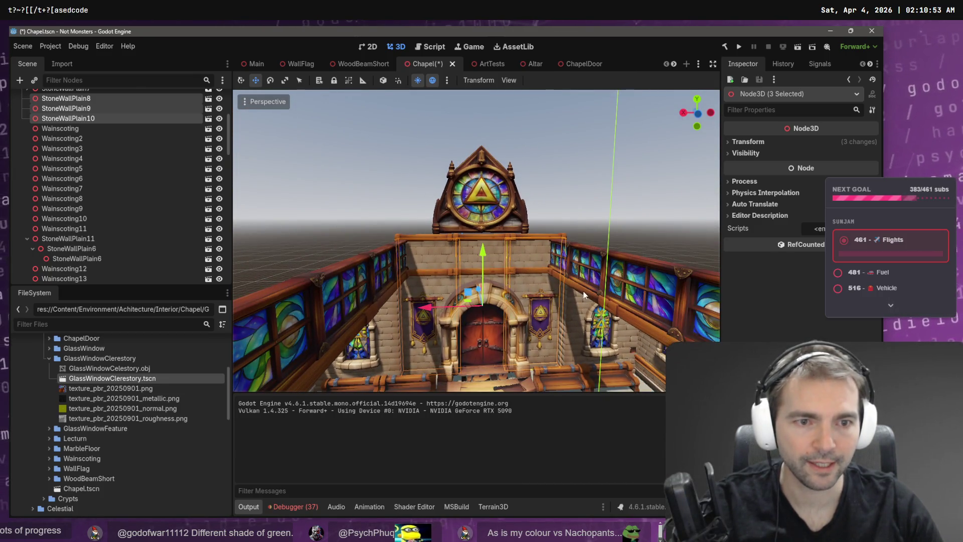
{"action": "left_click", "coordinate": [584, 295]}
{"action": "key", "text": "f"}
{"action": "left_click", "coordinate": [495, 288], "text": "shift"}
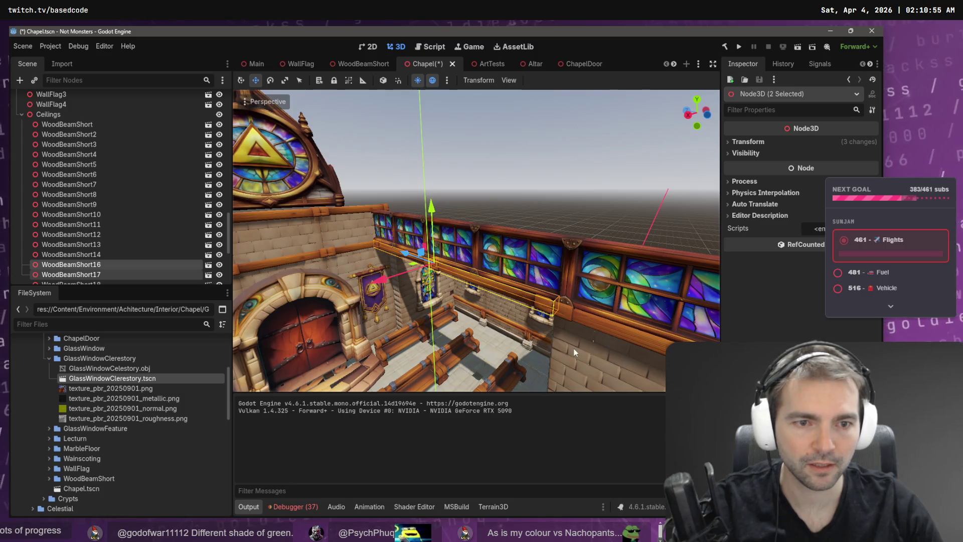
{"action": "left_click", "coordinate": [507, 329], "text": "shift"}
{"action": "left_click", "coordinate": [476, 332], "text": "shift"}
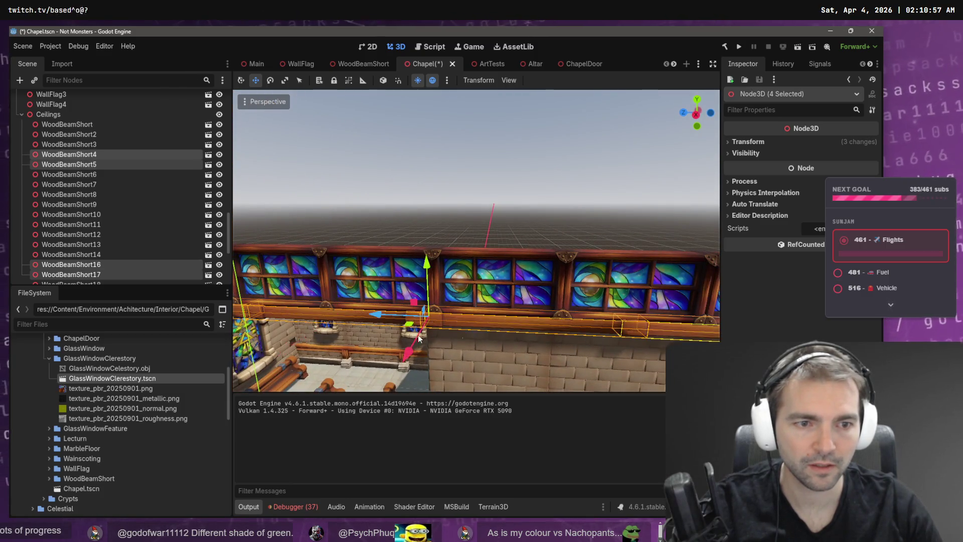
{"action": "left_click_drag", "start_coordinate": [431, 338], "coordinate": [537, 356]}
{"action": "scroll", "coordinate": [97, 155], "scroll_direction": "down", "scroll_amount": 4}
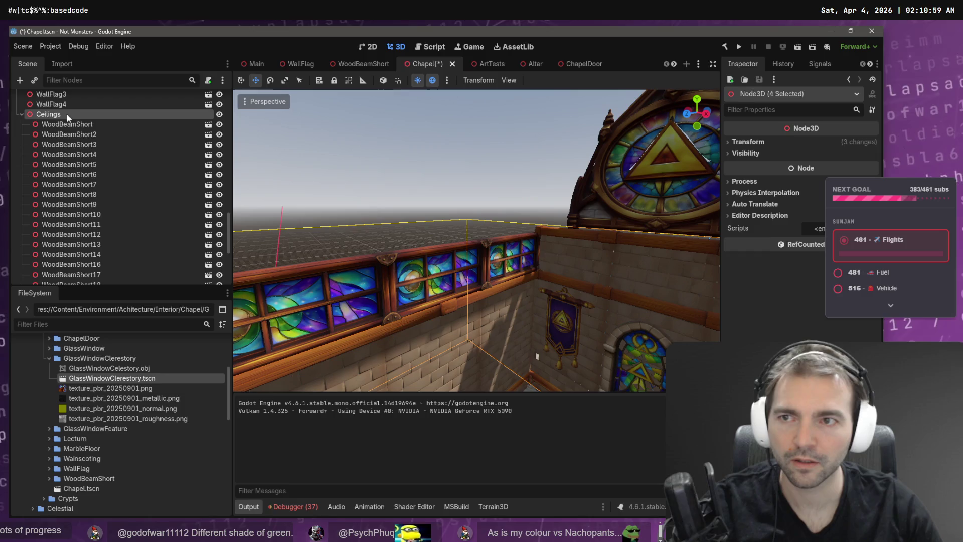
{"action": "mouse_move", "coordinate": [498, 236]}
{"action": "left_mouse_down"}
{"action": "mouse_move", "coordinate": [458, 286]}
{"action": "mouse_move", "coordinate": [532, 301]}
{"action": "mouse_move", "coordinate": [450, 279]}
{"action": "mouse_move", "coordinate": [401, 285]}
{"action": "left_mouse_up"}
{"action": "key", "text": "Delete"}
Select the eight clerestory WoodBeamShort beams, including 4, 5, 6, 7, 18 and 19, and frame them.
{"action": "left_click", "coordinate": [500, 293]}
{"action": "left_click", "coordinate": [481, 296], "text": "shift"}
{"action": "left_click", "coordinate": [550, 309], "text": "shift"}
{"action": "left_click", "coordinate": [488, 281], "text": "shift"}
{"action": "left_click", "coordinate": [485, 315], "text": "shift"}
{"action": "mouse_move", "coordinate": [486, 315]}
{"action": "left_mouse_down"}
{"action": "mouse_move", "coordinate": [401, 347]}
{"action": "mouse_move", "coordinate": [466, 345]}
{"action": "left_mouse_up"}
{"action": "left_click", "coordinate": [402, 347], "text": "shift"}
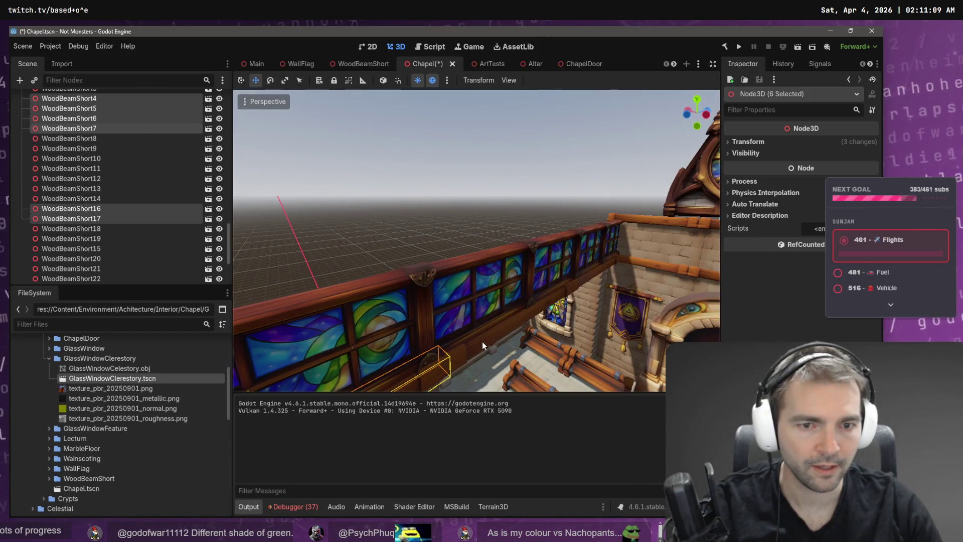
{"action": "left_click", "coordinate": [483, 342], "text": "shift"}
{"action": "left_click", "coordinate": [594, 274], "text": "shift"}
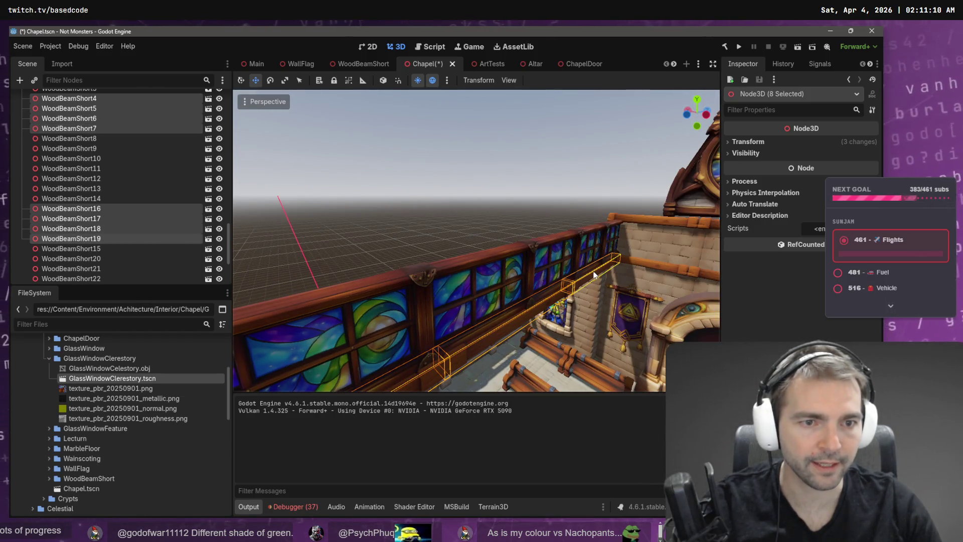
{"action": "left_click", "coordinate": [134, 177]}
{"action": "key", "text": "Left"}
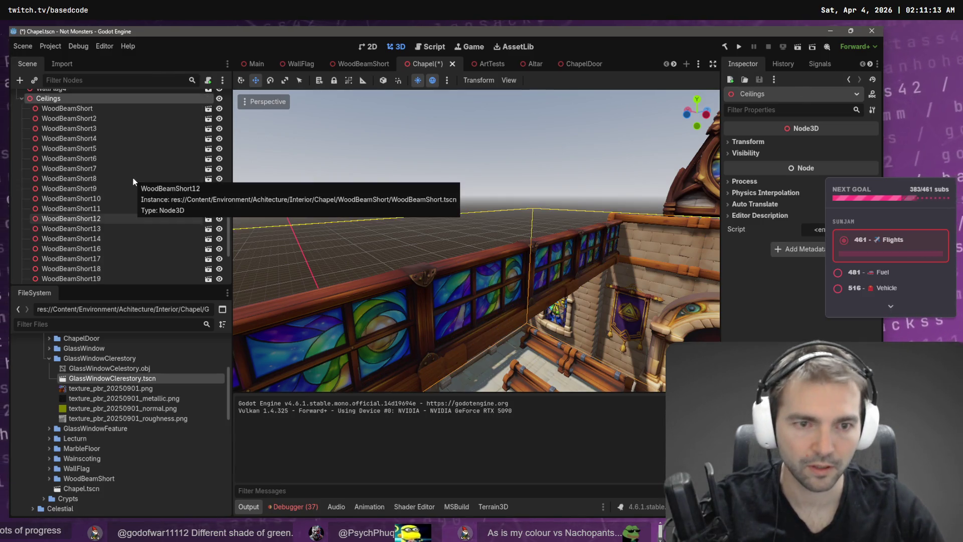
{"action": "key", "text": "ctrl+z"}
{"action": "key", "text": "f"}
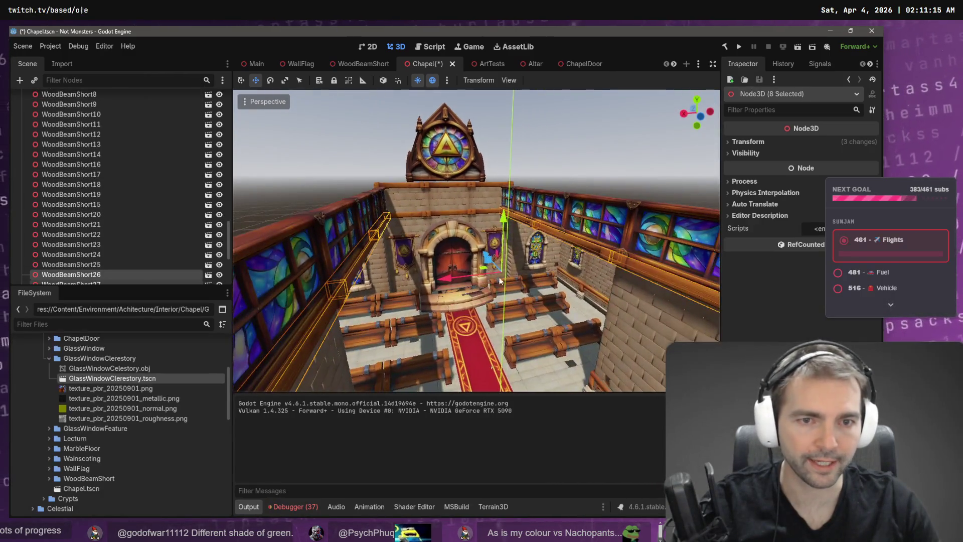
Raise the eight side-wall beams, check them up close, and save the Chapel scene.
{"action": "left_click_drag", "start_coordinate": [503, 217], "coordinate": [520, 131]}
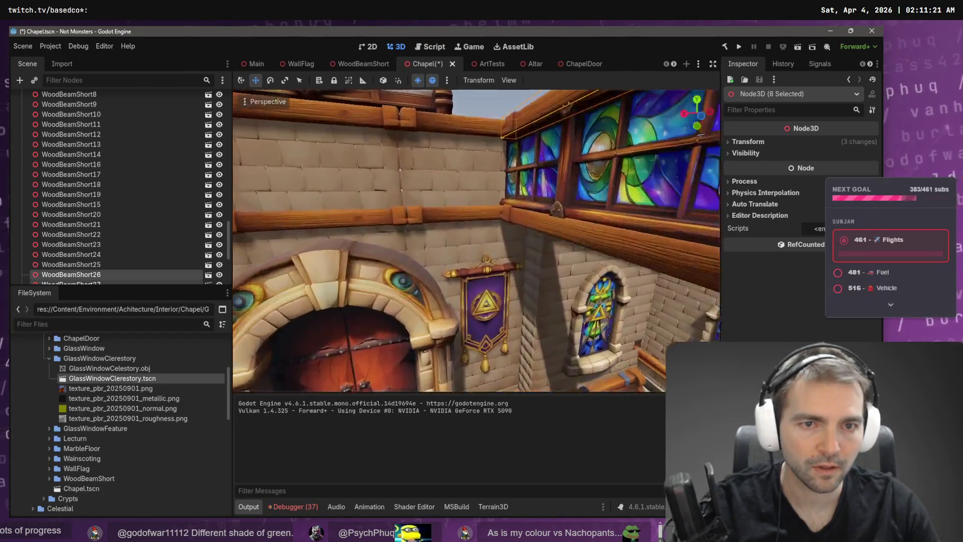
{"action": "key", "text": "s"}
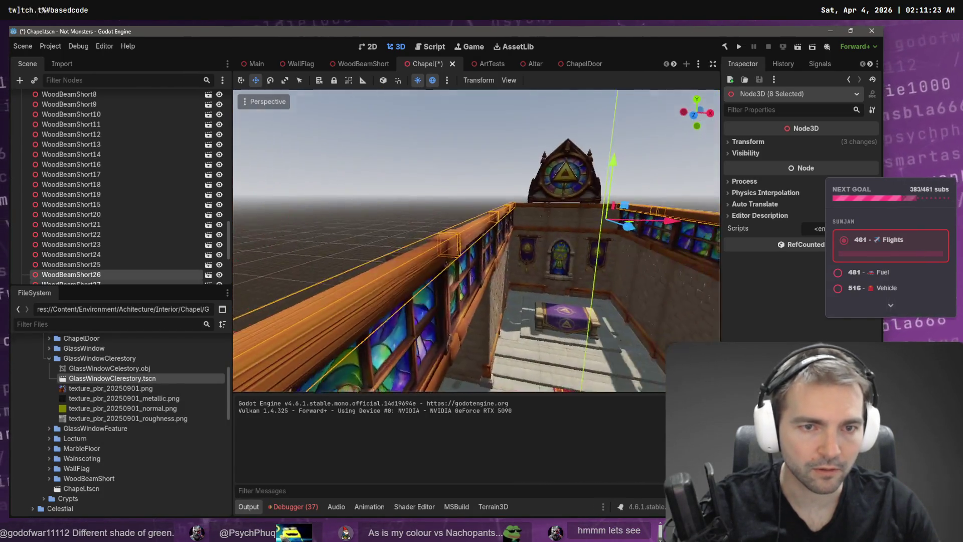
{"action": "key", "text": "w"}
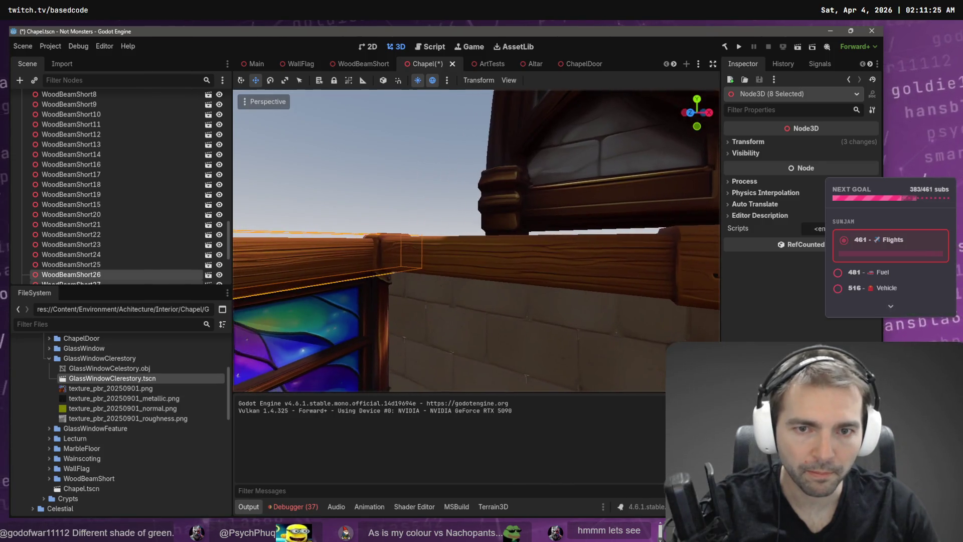
{"action": "key", "text": "ctrl+s"}
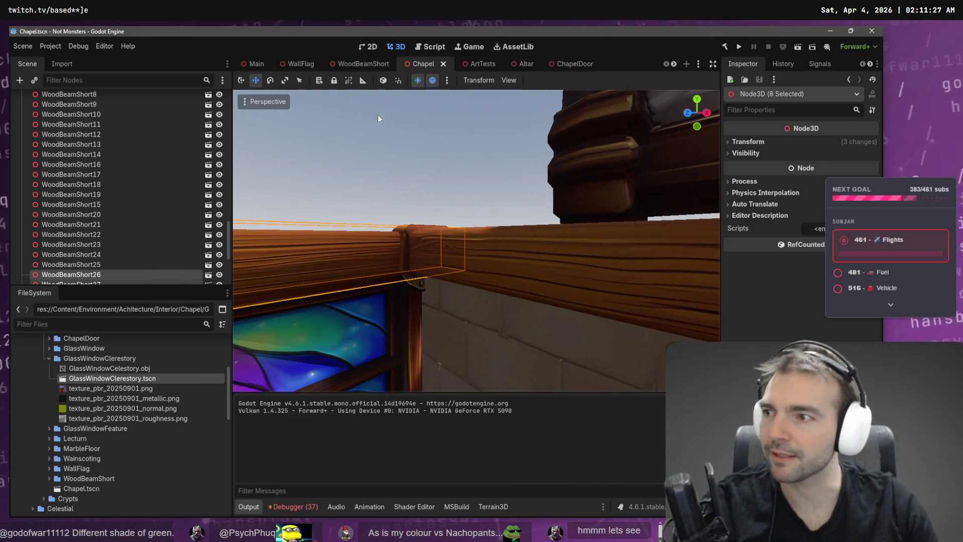
{"action": "key", "text": "s"}
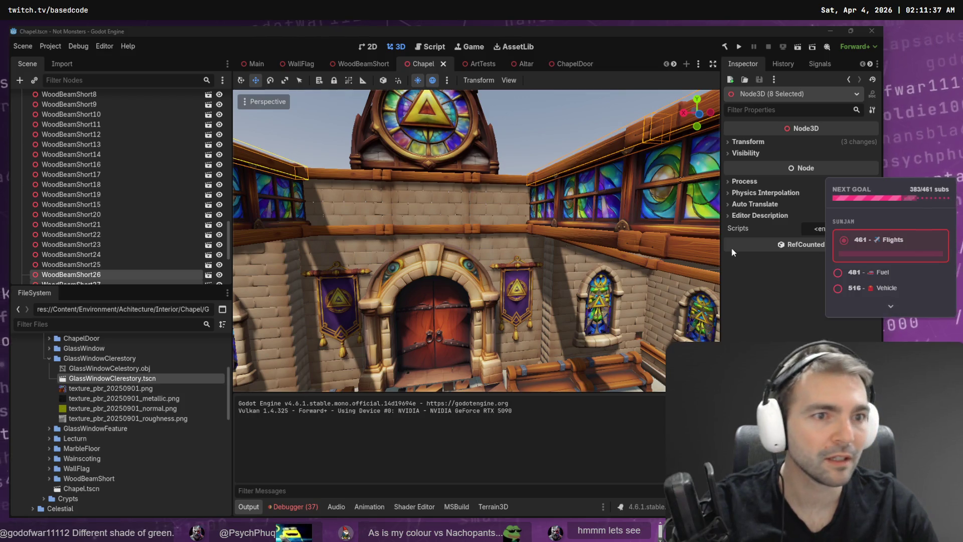
{"action": "key", "text": "super+e"}
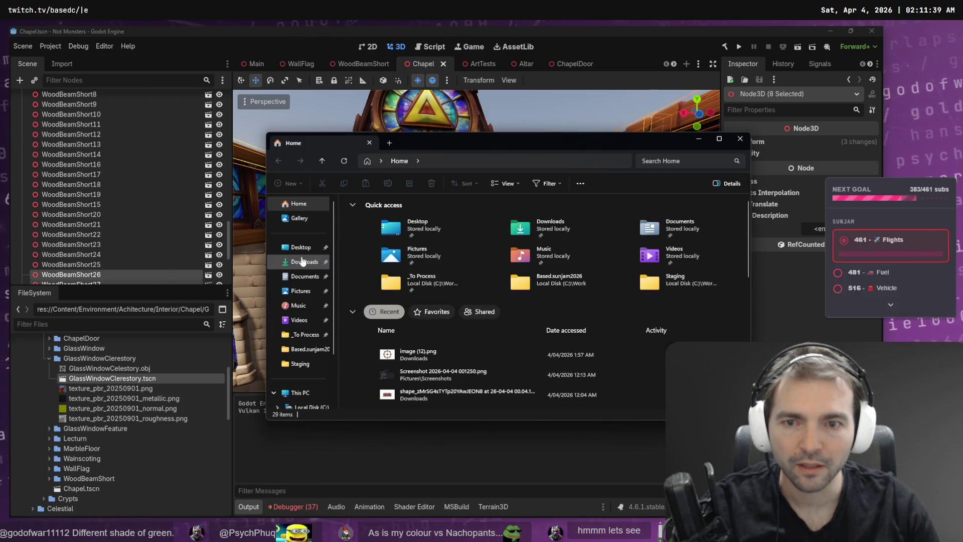
Rename the newest zip in Downloads to Chandelier.zip, correcting its spelling.
{"action": "left_click", "coordinate": [302, 262]}
{"action": "left_click", "coordinate": [409, 227]}
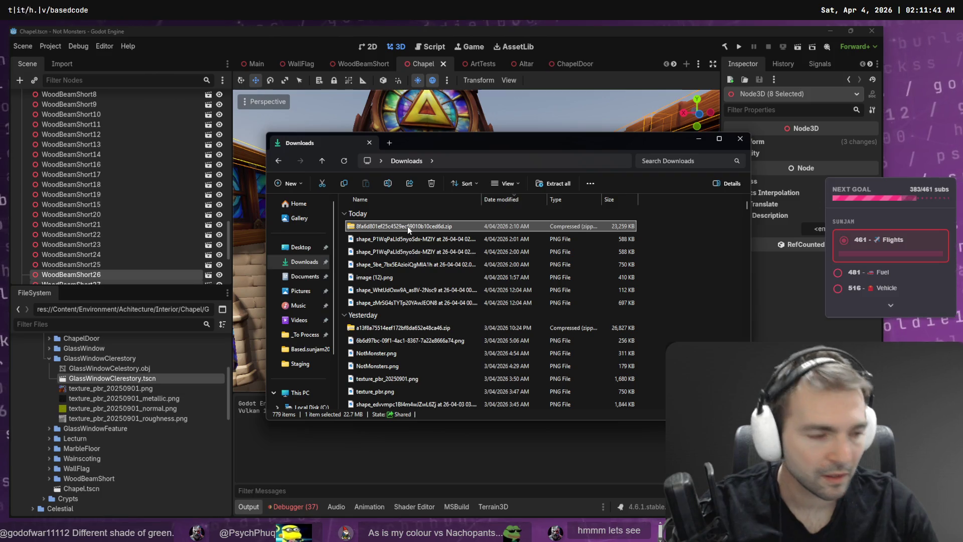
{"action": "left_click", "coordinate": [407, 227]}
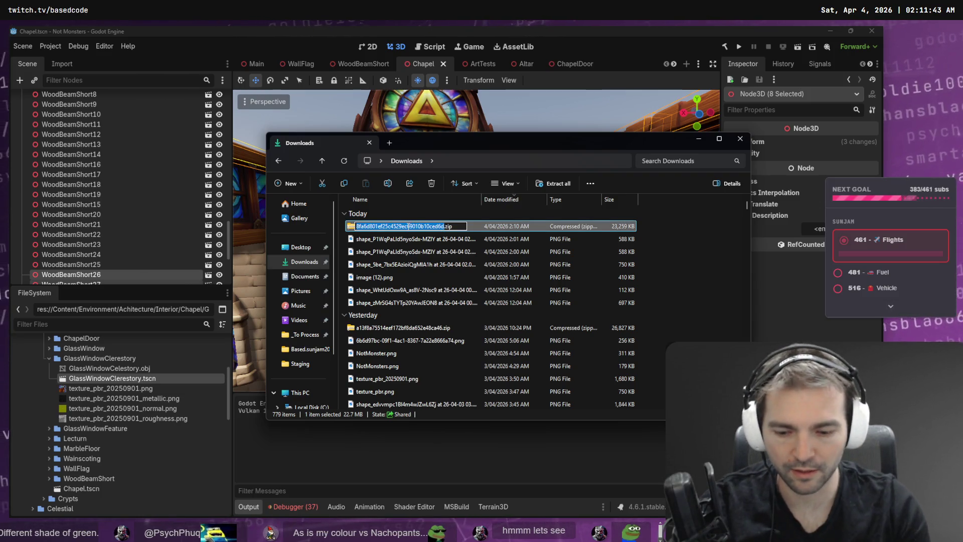
{"action": "type", "text": "Chandelier"}
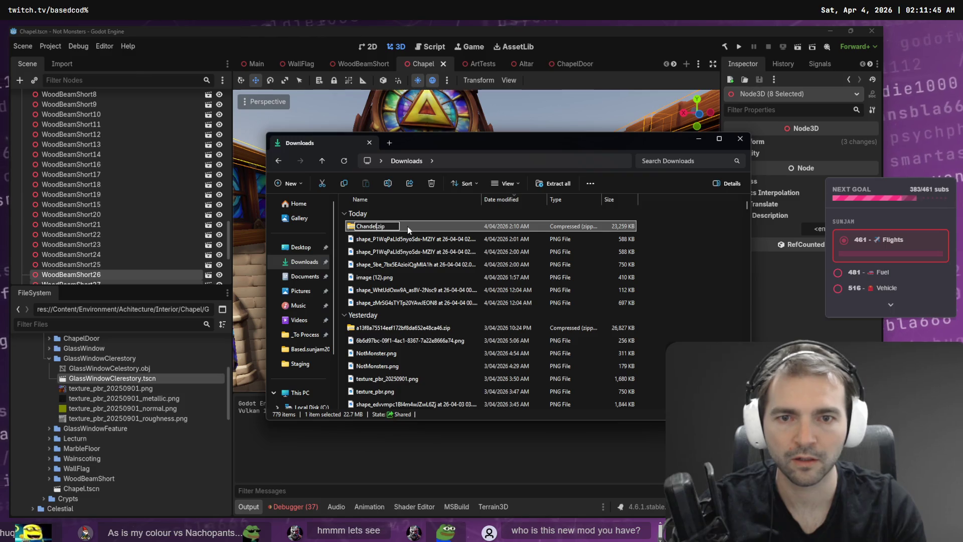
{"action": "key", "text": "Return"}
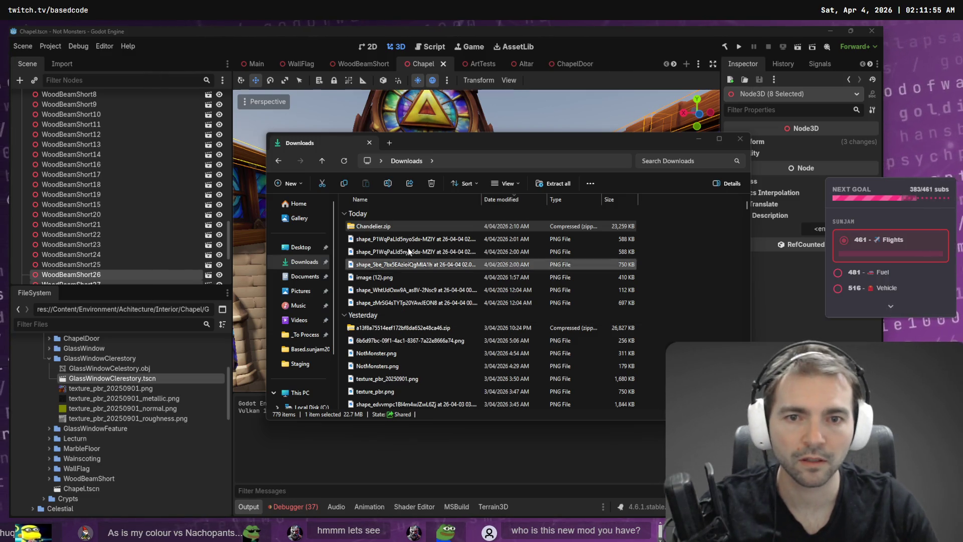
{"action": "left_click", "coordinate": [389, 224]}
{"action": "key", "text": "Home"}
{"action": "key", "text": "Right"}
{"action": "key", "text": "Delete"}
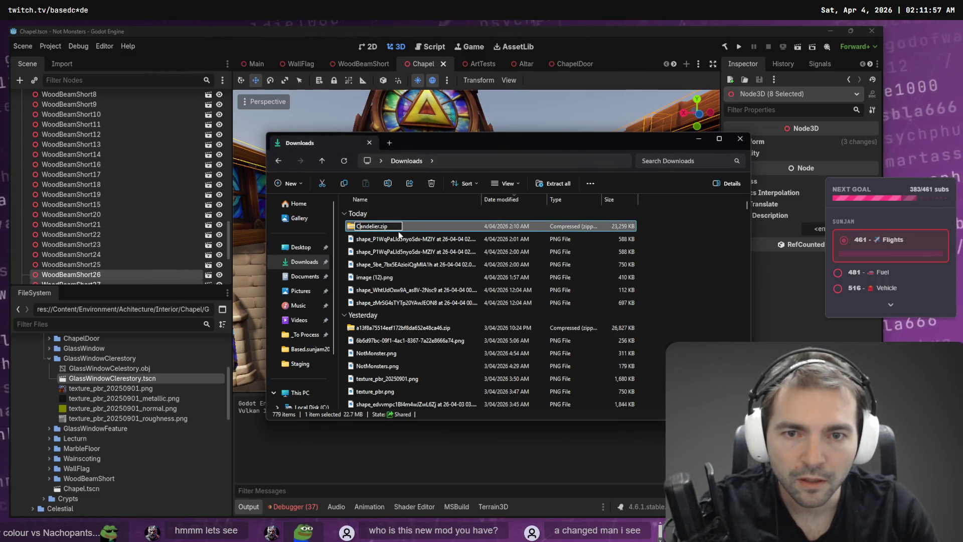
{"action": "type", "text": "h"}
{"action": "key", "text": "Return"}
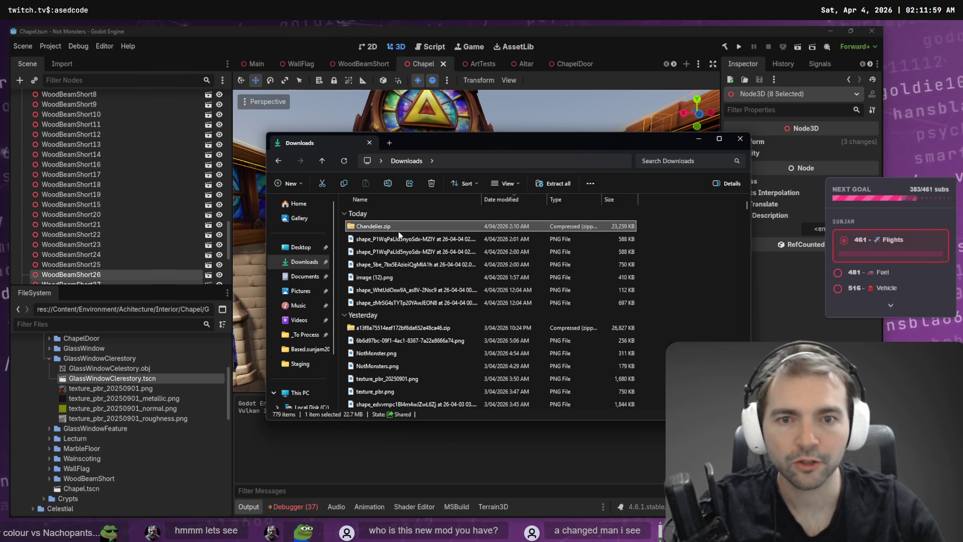
Paste Chandelier.zip into the _To Process folder and extract it.
{"action": "left_click", "coordinate": [301, 334]}
{"action": "key", "text": "ctrl+v"}
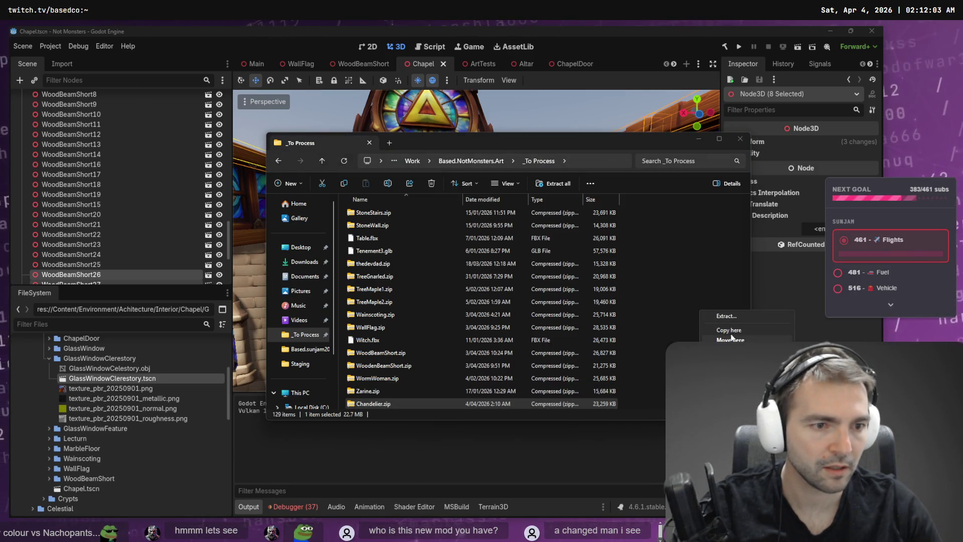
{"action": "left_click", "coordinate": [747, 315]}
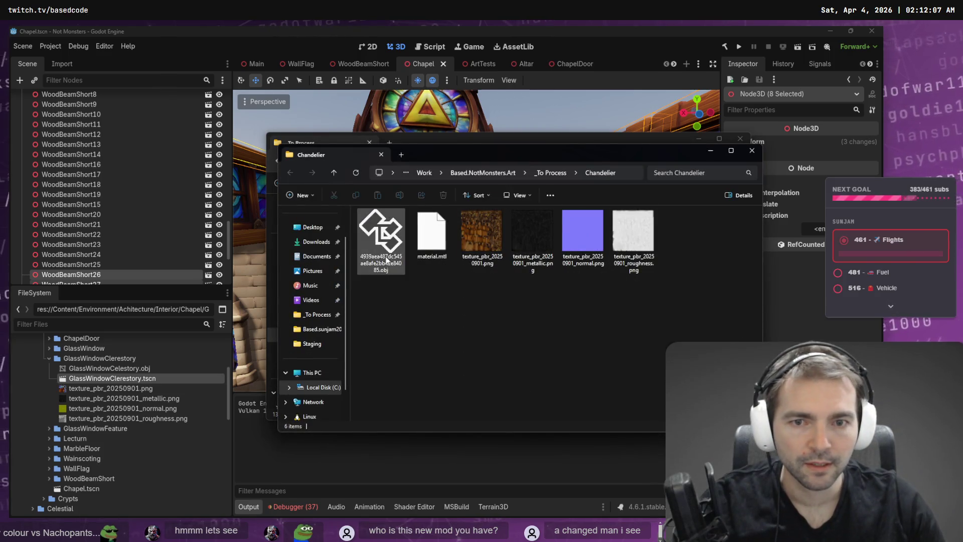
Rename the hashed model file to Chandelier.obj.
{"action": "key", "text": "ctrl+l"}
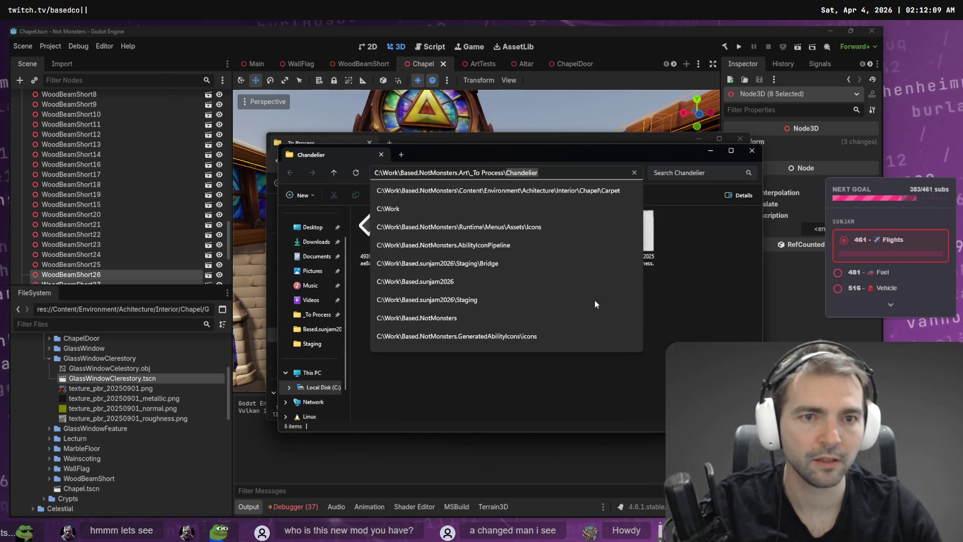
{"action": "key", "text": "Escape"}
{"action": "left_click", "coordinate": [382, 231]}
{"action": "key", "text": "F2"}
{"action": "type", "text": "Chandelier"}
{"action": "key", "text": "Return"}
{"action": "scroll", "coordinate": [82, 351], "scroll_direction": "up", "scroll_amount": 3}
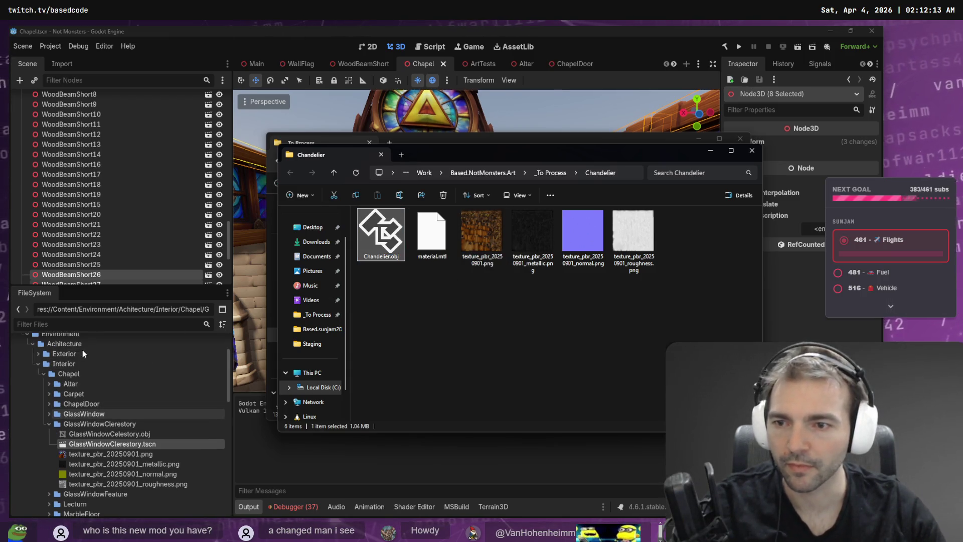
{"action": "key", "text": "F2"}
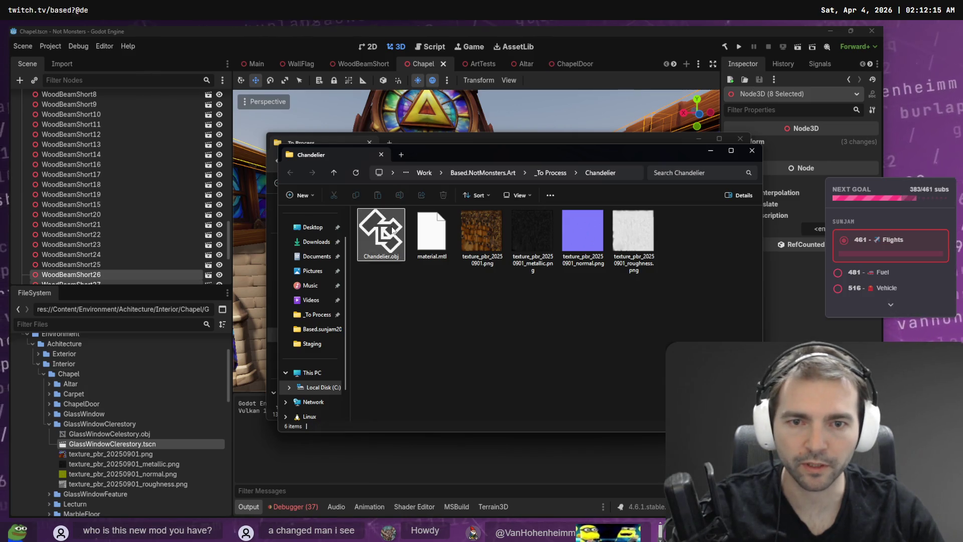
{"action": "left_click", "coordinate": [77, 374]}
Create a new folder named Chandelier inside the Chapel folder.
{"action": "right_click", "coordinate": [77, 374]}
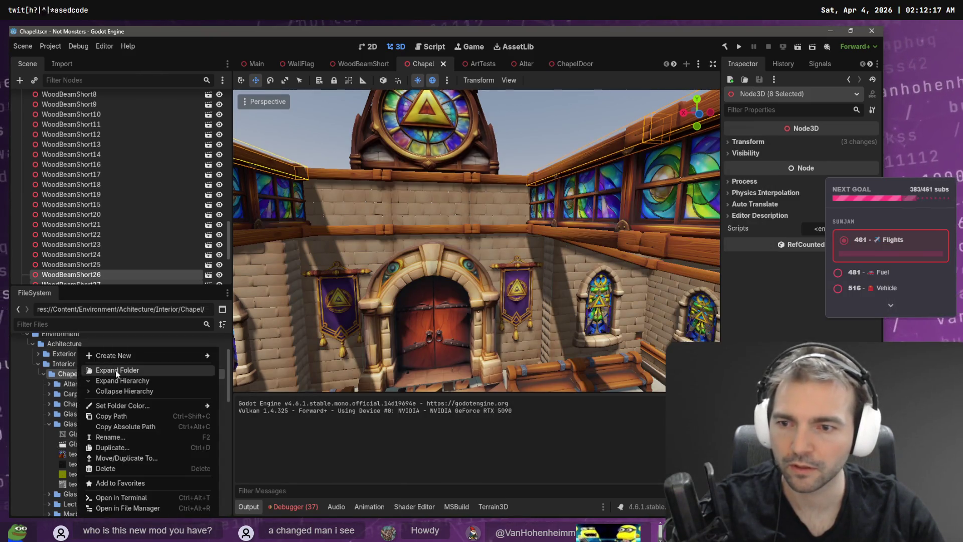
{"action": "mouse_move", "coordinate": [137, 357]}
{"action": "left_click", "coordinate": [248, 355]}
{"action": "type", "text": "Chandelier"}
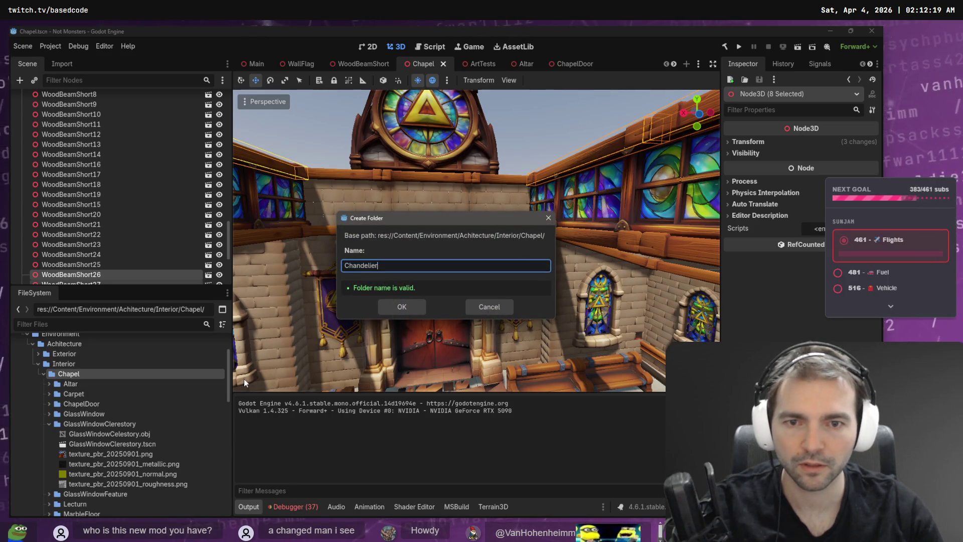
{"action": "key", "text": "Return"}
Drag the six extracted chandelier files into the Chandelier folder and confirm they imported.
{"action": "key", "text": "alt+Tab"}
{"action": "mouse_move", "coordinate": [658, 352]}
{"action": "left_mouse_down"}
{"action": "mouse_move", "coordinate": [408, 208]}
{"action": "mouse_move", "coordinate": [351, 207]}
{"action": "mouse_move", "coordinate": [389, 243]}
{"action": "left_mouse_up"}
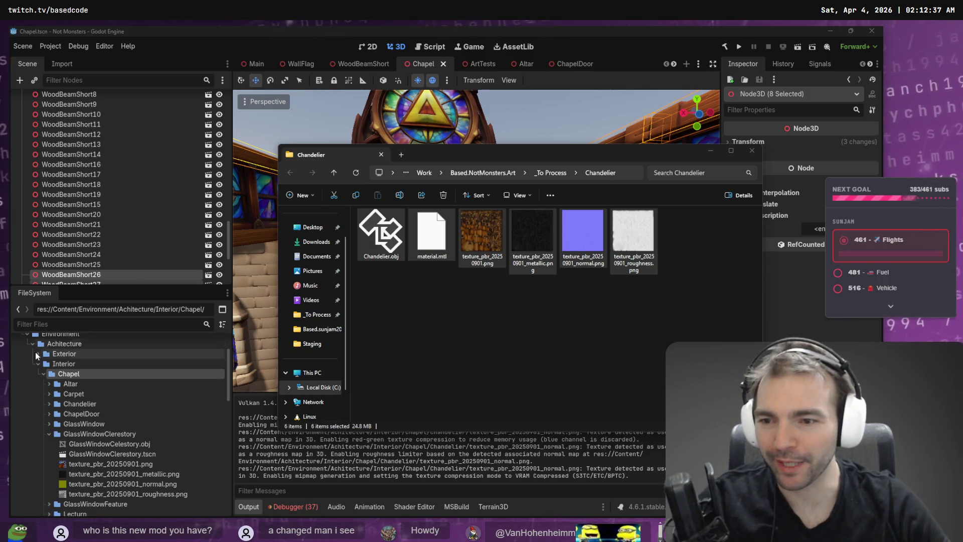
{"action": "left_click", "coordinate": [50, 394]}
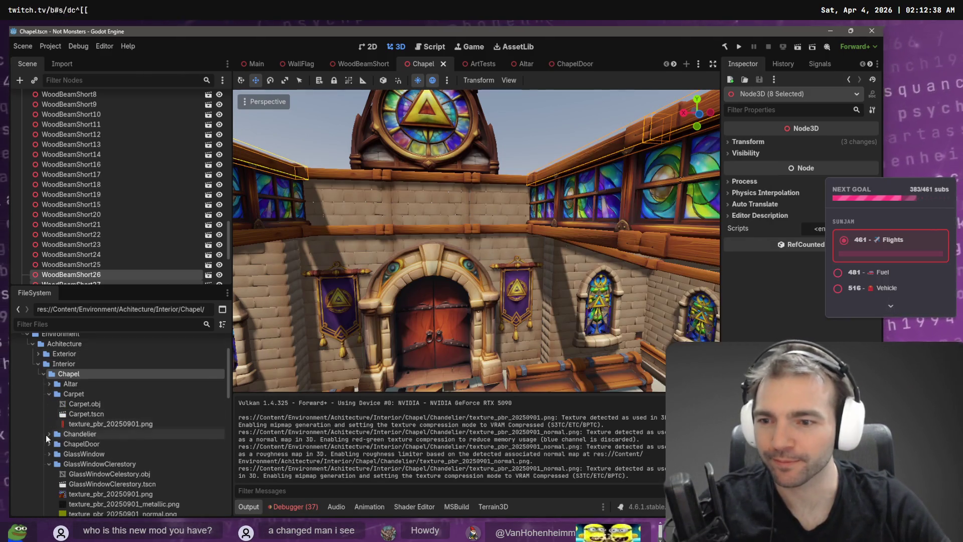
{"action": "left_click", "coordinate": [46, 463]}
{"action": "left_click", "coordinate": [49, 394]}
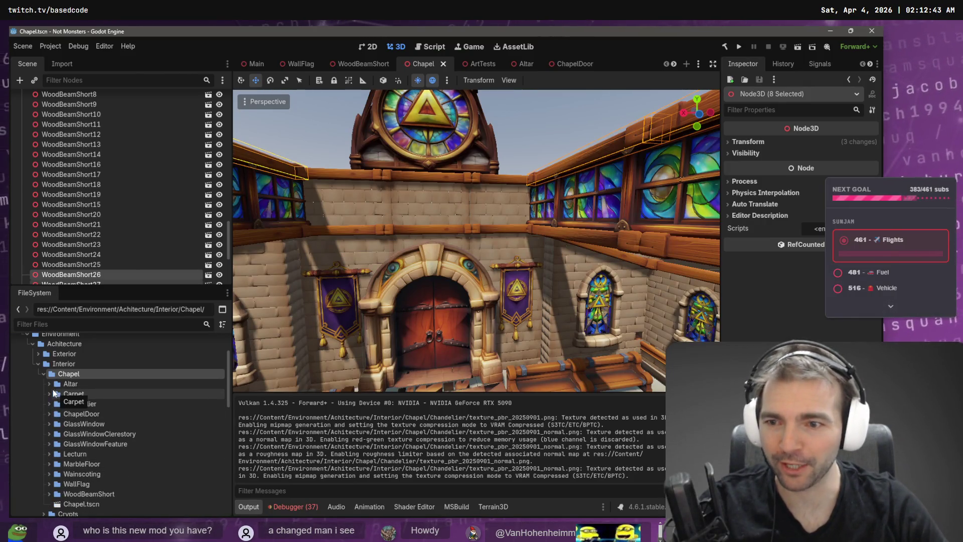
{"action": "left_click", "coordinate": [47, 394]}
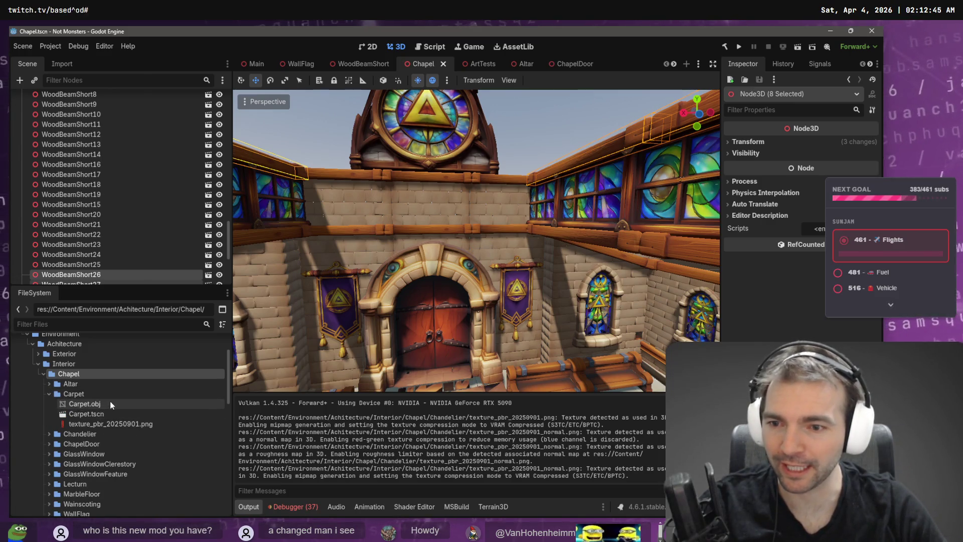
{"action": "left_click", "coordinate": [48, 394]}
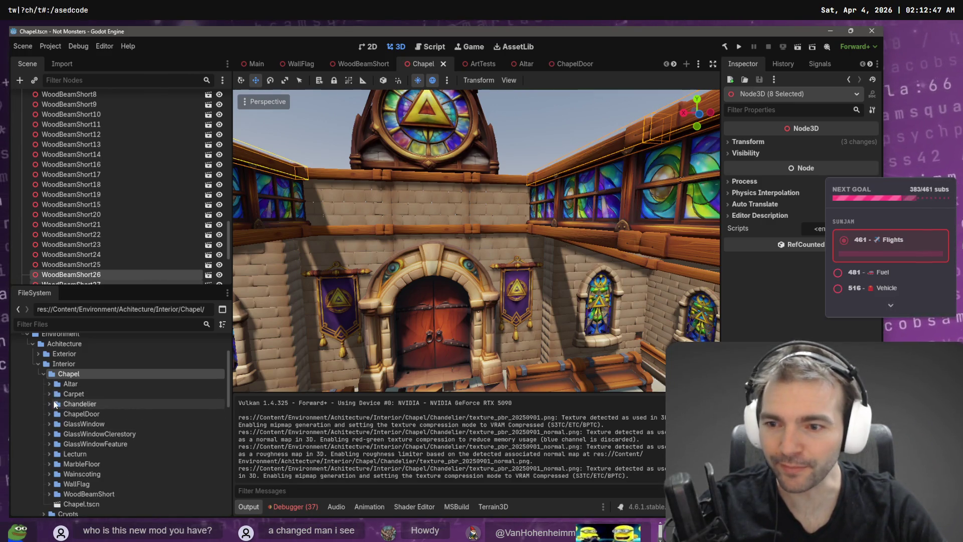
{"action": "left_click", "coordinate": [50, 404]}
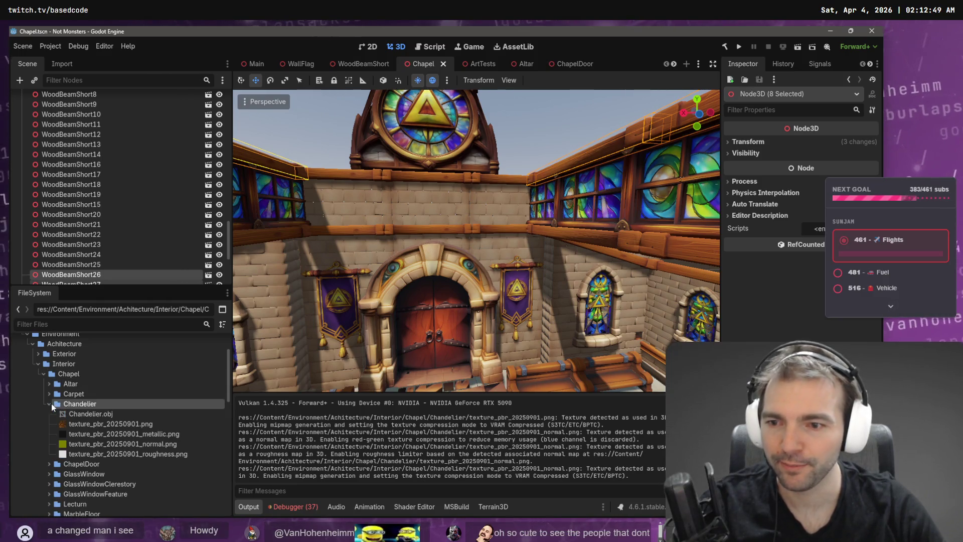
{"action": "right_click", "coordinate": [101, 408]}
Create a new scene named Chandelier in the Chandelier folder.
{"action": "mouse_move", "coordinate": [188, 360]}
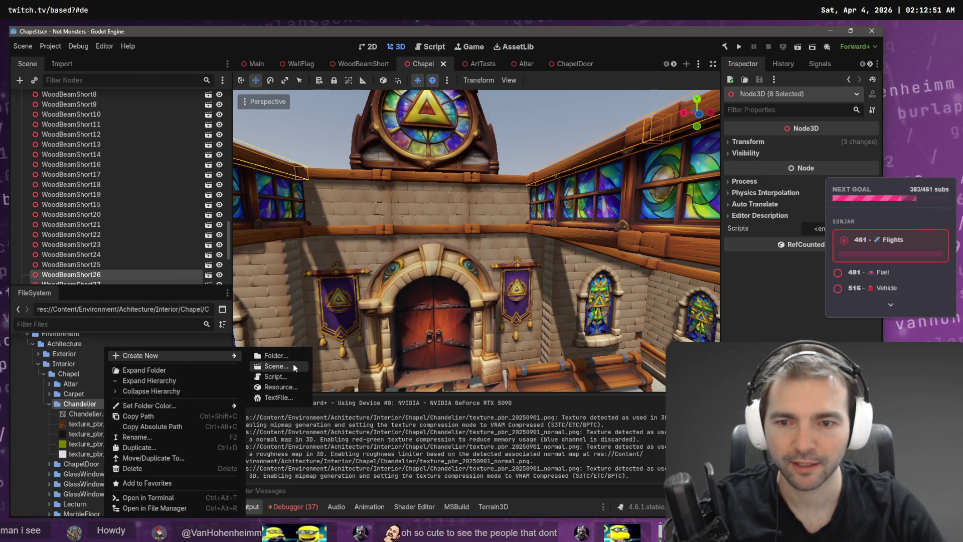
{"action": "left_click", "coordinate": [293, 364]}
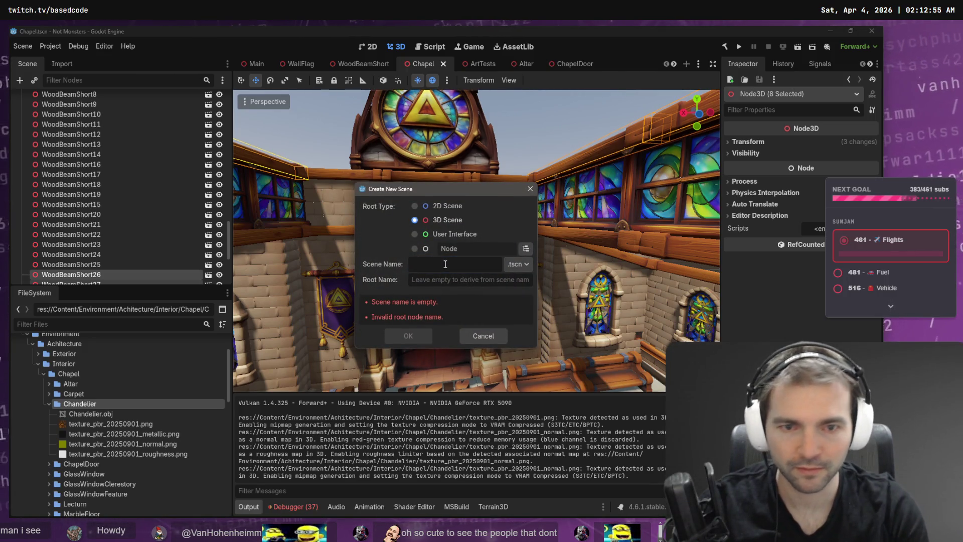
{"action": "type", "text": "Chandelier"}
{"action": "key", "text": "Return"}
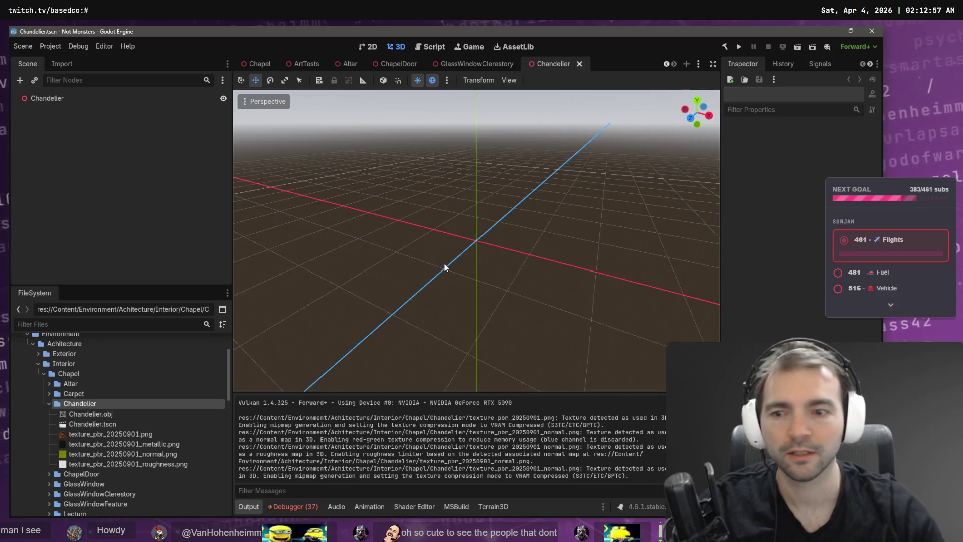
Add the Chandelier.obj mesh under the scene root, adjust its position, and save.
{"action": "mouse_move", "coordinate": [95, 413]}
{"action": "left_mouse_down"}
{"action": "mouse_move", "coordinate": [96, 339]}
{"action": "mouse_move", "coordinate": [47, 114]}
{"action": "mouse_move", "coordinate": [57, 102]}
{"action": "left_mouse_up"}
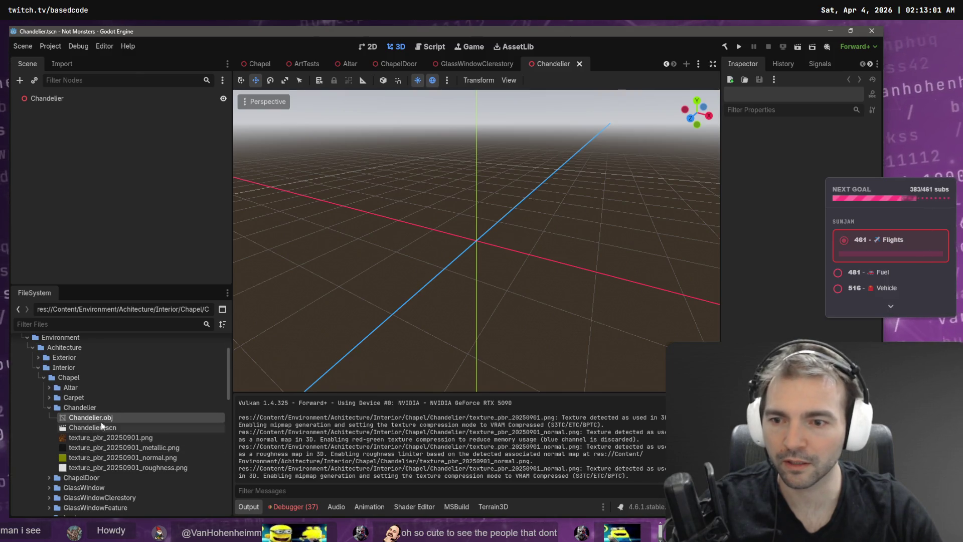
{"action": "mouse_move", "coordinate": [99, 417]}
{"action": "left_mouse_down"}
{"action": "mouse_move", "coordinate": [75, 145]}
{"action": "mouse_move", "coordinate": [45, 100]}
{"action": "mouse_move", "coordinate": [334, 185]}
{"action": "mouse_move", "coordinate": [479, 258]}
{"action": "left_mouse_up"}
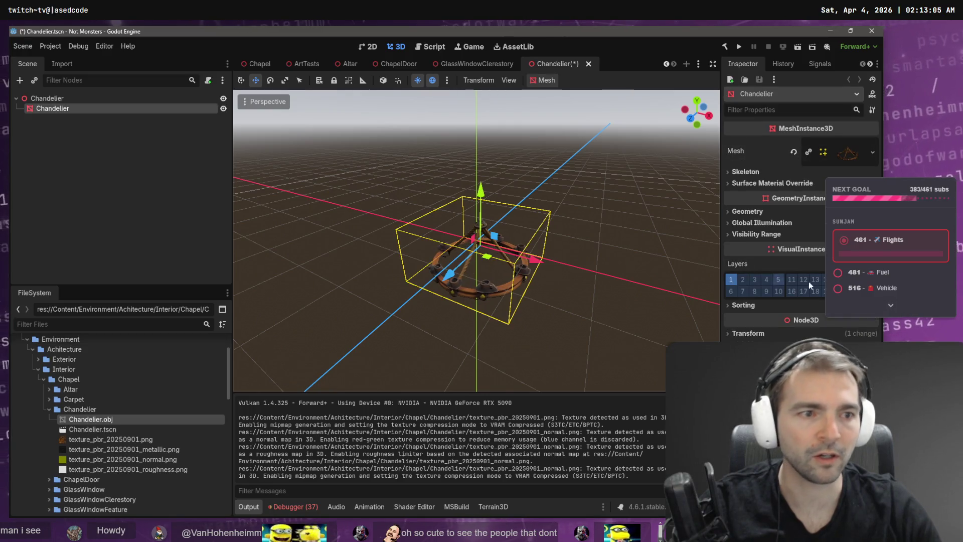
{"action": "left_click", "coordinate": [748, 333]}
{"action": "key", "text": "Return"}
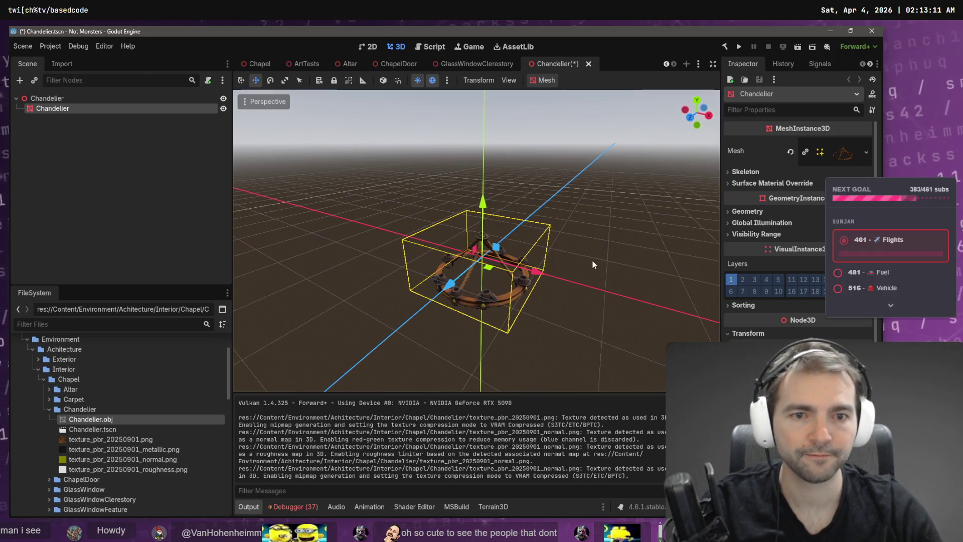
{"action": "left_click", "coordinate": [592, 258]}
{"action": "scroll", "coordinate": [592, 259], "scroll_direction": "up", "scroll_amount": 5}
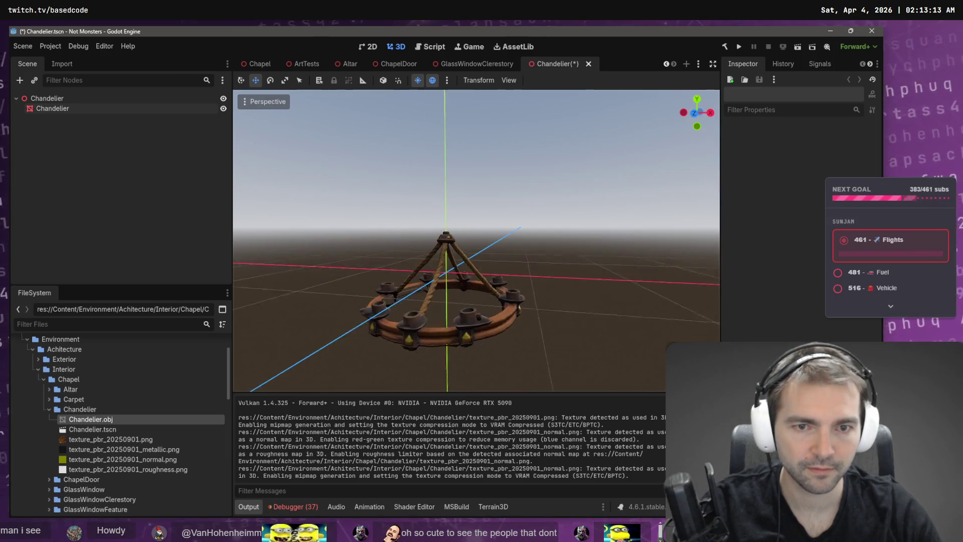
{"action": "key", "text": "ctrl+s"}
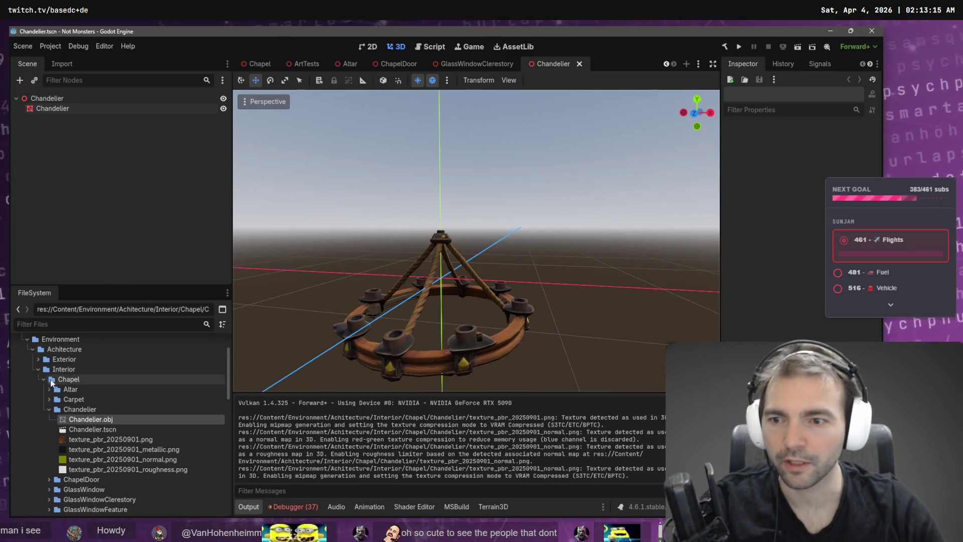
{"action": "left_click", "coordinate": [50, 409]}
Drag Candle1.tscn from Lights > Candles into the Chandelier scene and frame it.
{"action": "scroll", "coordinate": [50, 413], "scroll_direction": "down", "scroll_amount": 3}
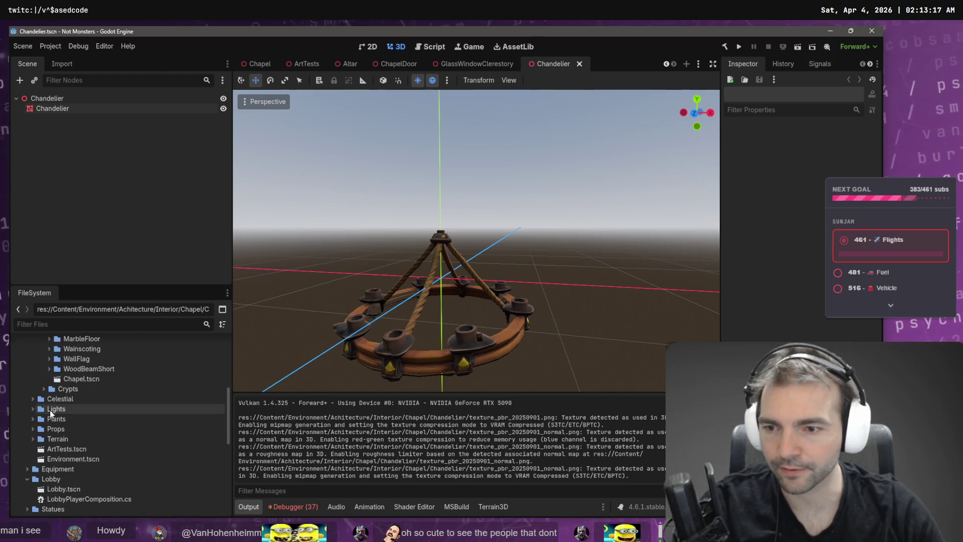
{"action": "scroll", "coordinate": [56, 427], "scroll_direction": "up", "scroll_amount": 5}
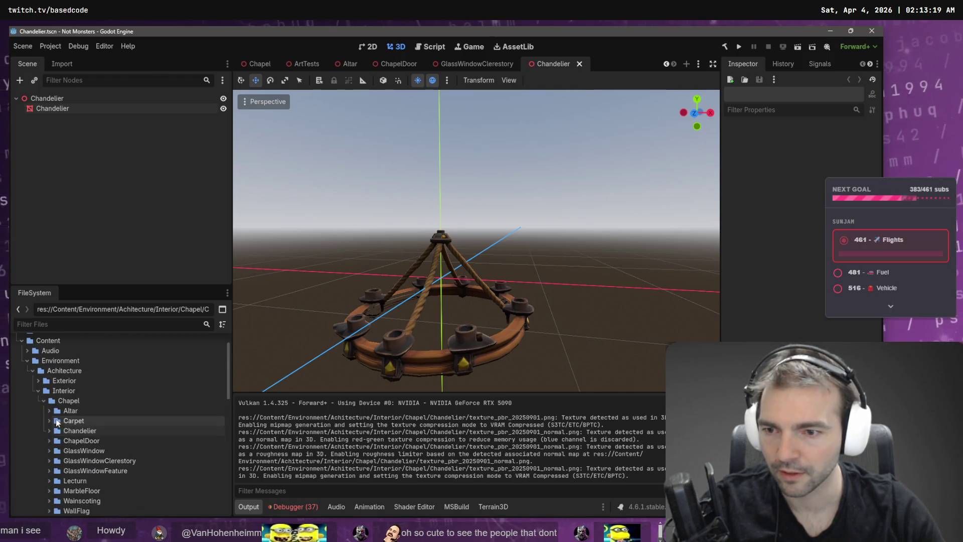
{"action": "scroll", "coordinate": [56, 426], "scroll_direction": "down", "scroll_amount": 5}
{"action": "left_click", "coordinate": [44, 390]}
{"action": "scroll", "coordinate": [55, 401], "scroll_direction": "down", "scroll_amount": 2}
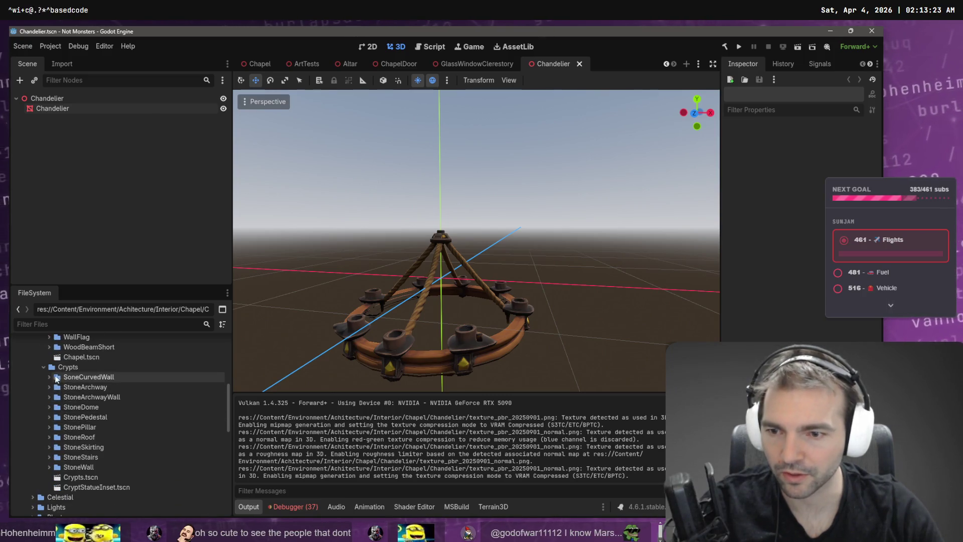
{"action": "scroll", "coordinate": [51, 431], "scroll_direction": "down", "scroll_amount": 2}
{"action": "left_click", "coordinate": [31, 462]}
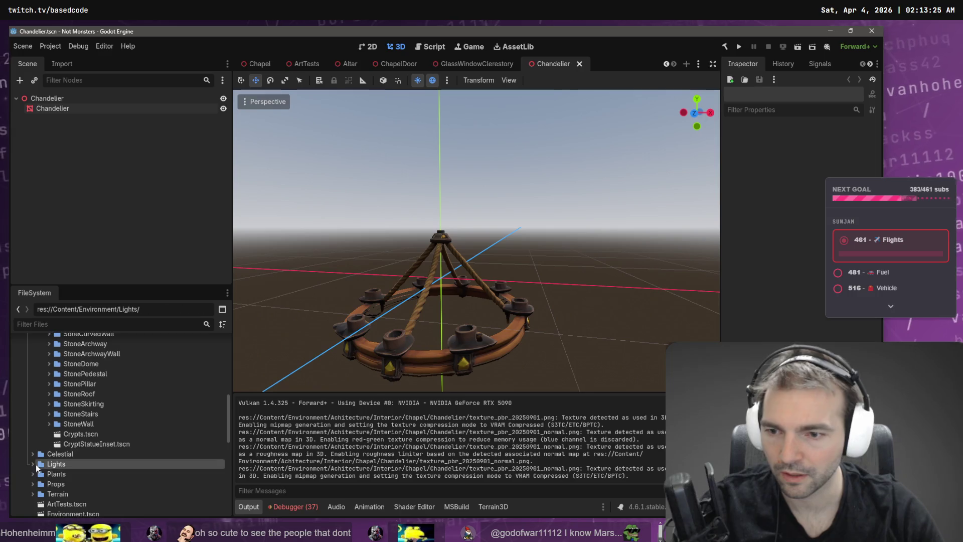
{"action": "scroll", "coordinate": [33, 439], "scroll_direction": "down", "scroll_amount": 2}
{"action": "scroll", "coordinate": [46, 423], "scroll_direction": "down", "scroll_amount": 1}
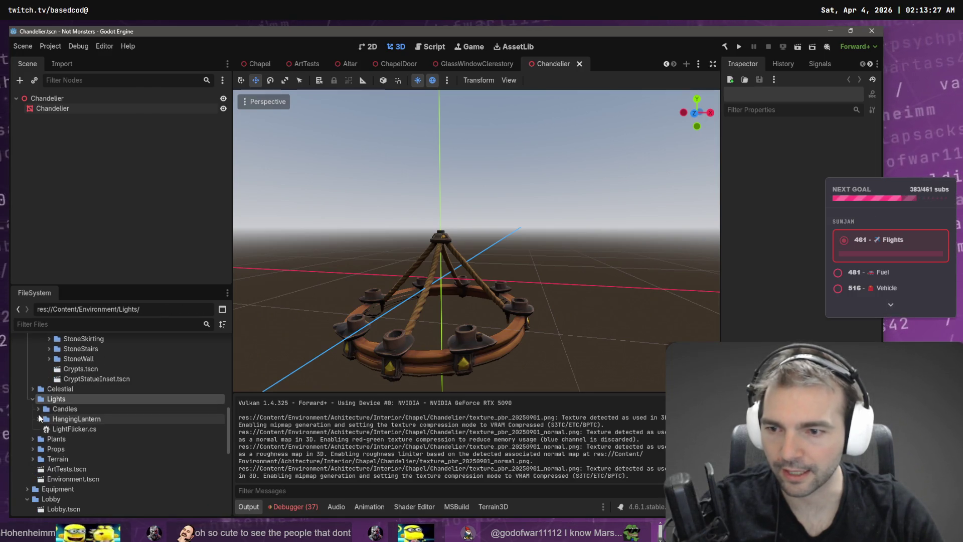
{"action": "left_click", "coordinate": [38, 409]}
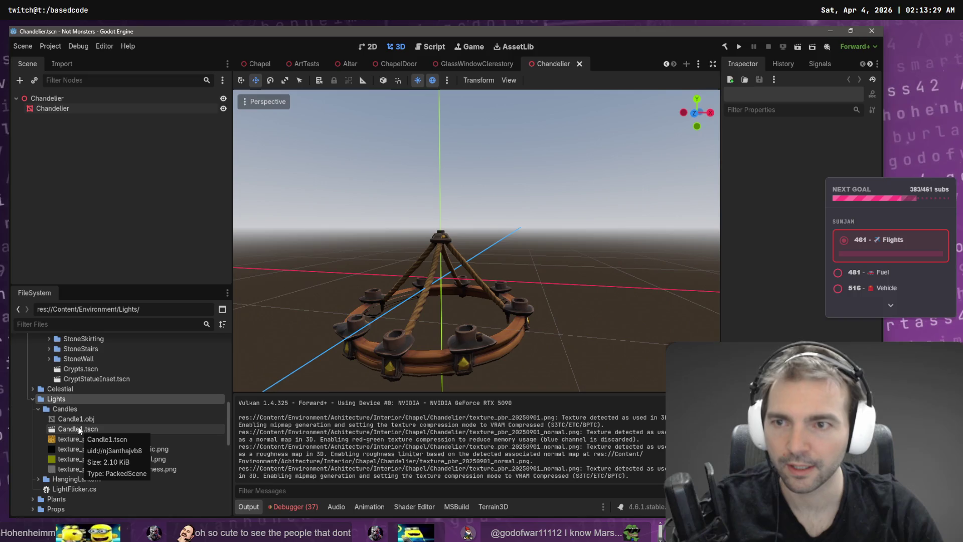
{"action": "mouse_move", "coordinate": [79, 430]}
{"action": "left_mouse_down"}
{"action": "mouse_move", "coordinate": [201, 430]}
{"action": "mouse_move", "coordinate": [394, 335]}
{"action": "left_mouse_up"}
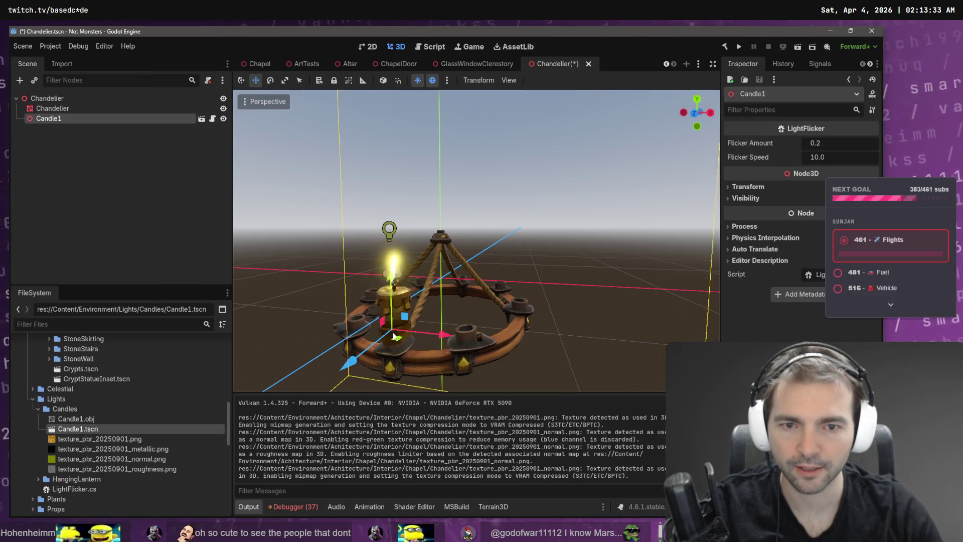
{"action": "key", "text": "f"}
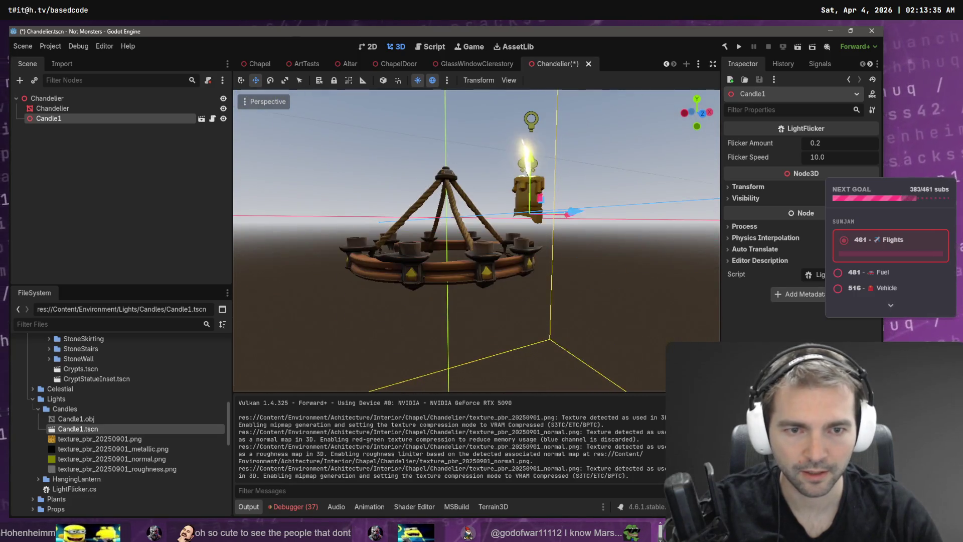
Move the candle onto one of the chandelier's holder cups.
{"action": "scroll", "coordinate": [476, 241], "scroll_direction": "up", "scroll_amount": 3}
{"action": "scroll", "coordinate": [550, 206], "scroll_direction": "down", "scroll_amount": 5}
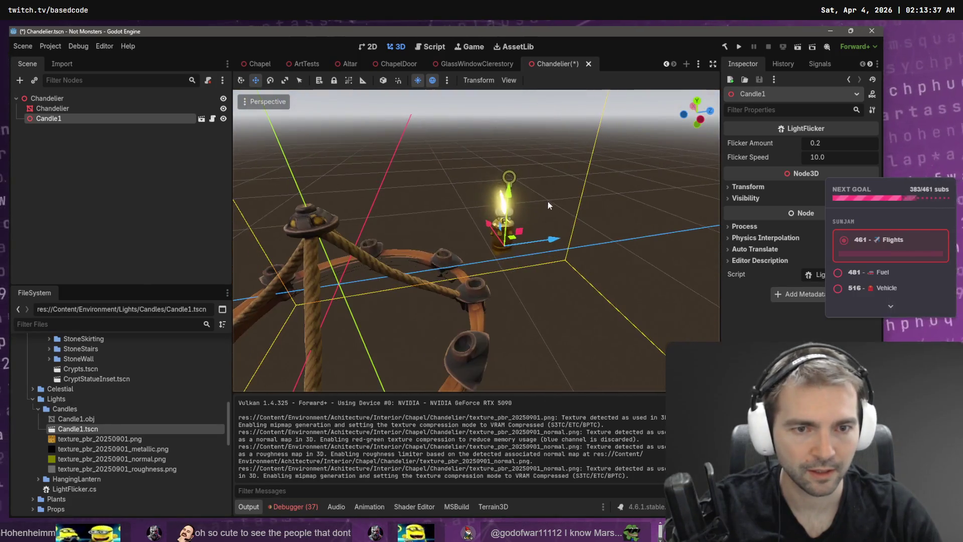
{"action": "mouse_move", "coordinate": [513, 239]}
{"action": "left_mouse_down"}
{"action": "mouse_move", "coordinate": [507, 216]}
{"action": "mouse_move", "coordinate": [479, 261]}
{"action": "mouse_move", "coordinate": [481, 285]}
{"action": "mouse_move", "coordinate": [446, 295]}
{"action": "left_mouse_up"}
{"action": "scroll", "coordinate": [476, 241], "scroll_direction": "down", "scroll_amount": 3}
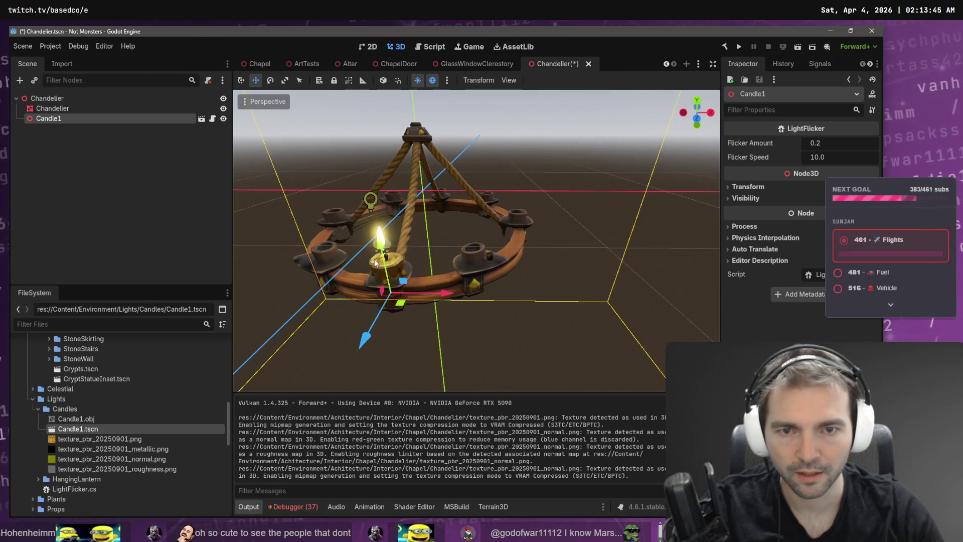
{"action": "left_click_drag", "start_coordinate": [381, 244], "coordinate": [378, 216]}
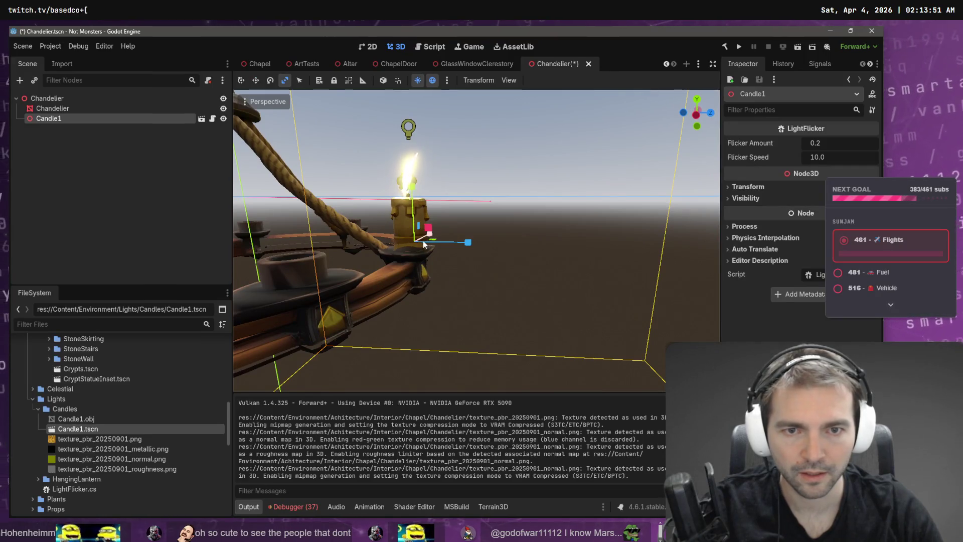
Shrink Candle1 slightly and frame it close up in the view.
{"action": "left_click_drag", "start_coordinate": [414, 242], "coordinate": [416, 243]}
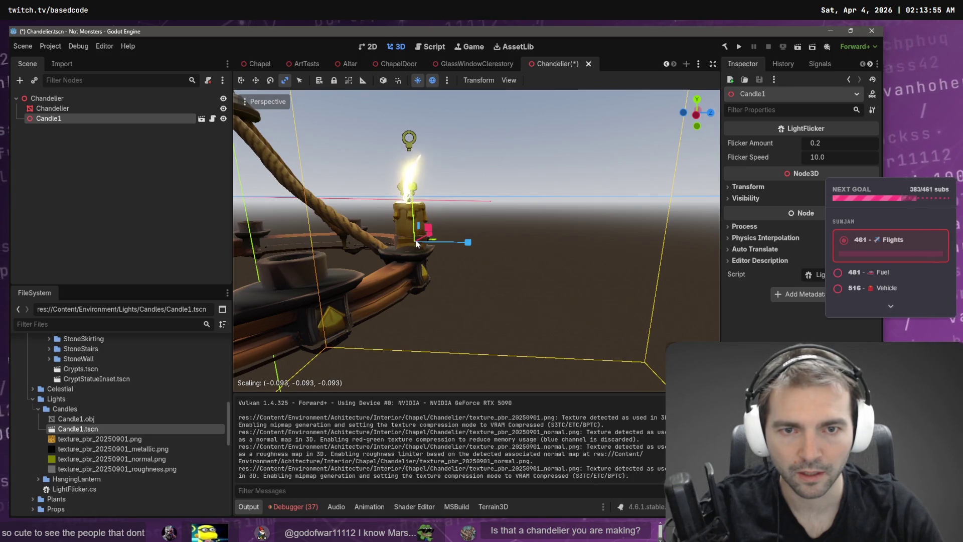
{"action": "key", "text": "f"}
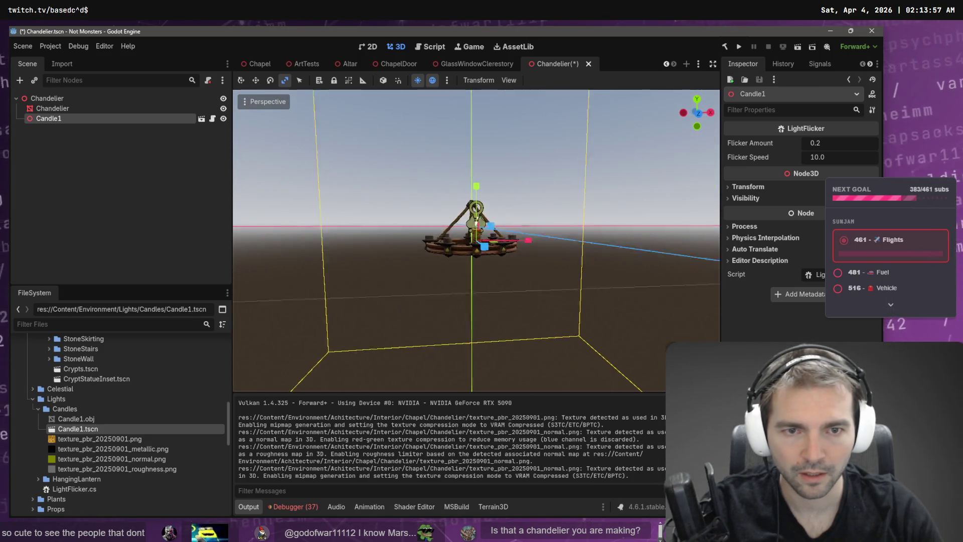
{"action": "scroll", "coordinate": [492, 266], "scroll_direction": "up", "scroll_amount": 5}
{"action": "scroll", "coordinate": [492, 267], "scroll_direction": "down", "scroll_amount": 5}
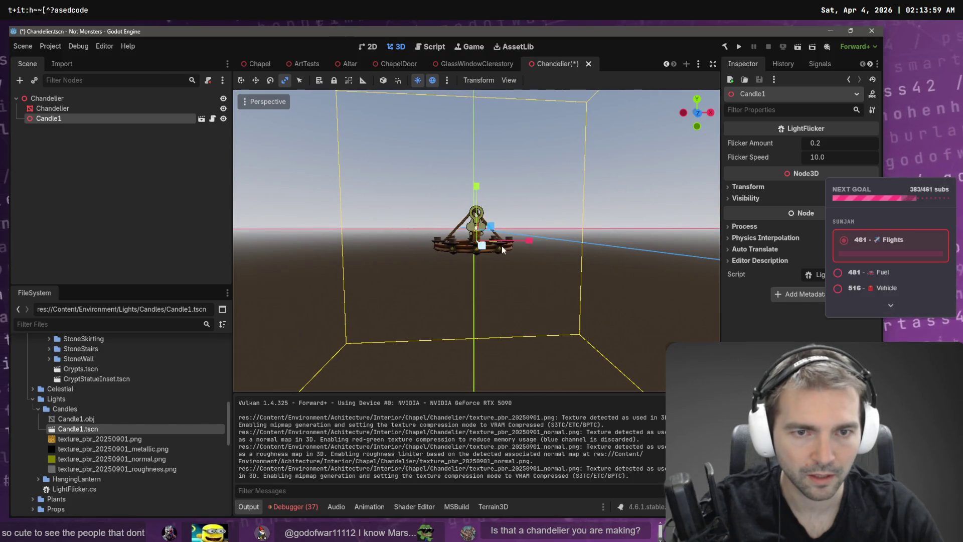
{"action": "scroll", "coordinate": [501, 245], "scroll_direction": "up", "scroll_amount": 5}
{"action": "key", "text": "w"}
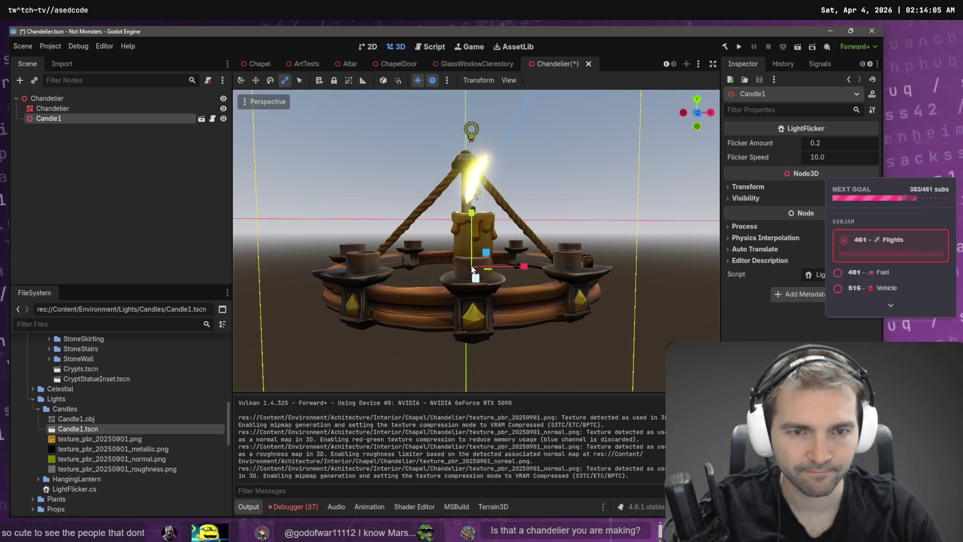
{"action": "scroll", "coordinate": [495, 264], "scroll_direction": "up", "scroll_amount": 3}
{"action": "left_click_drag", "start_coordinate": [496, 264], "coordinate": [737, 257]}
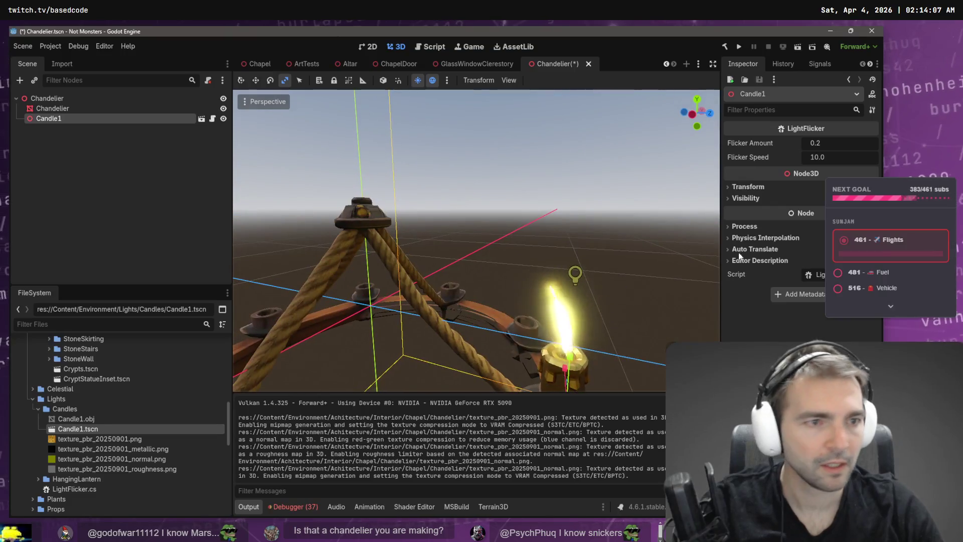
Set Candle1's linked Scale to 0.8 and nudge it along x onto its holder.
{"action": "left_click", "coordinate": [753, 188]}
{"action": "left_click", "coordinate": [766, 266]}
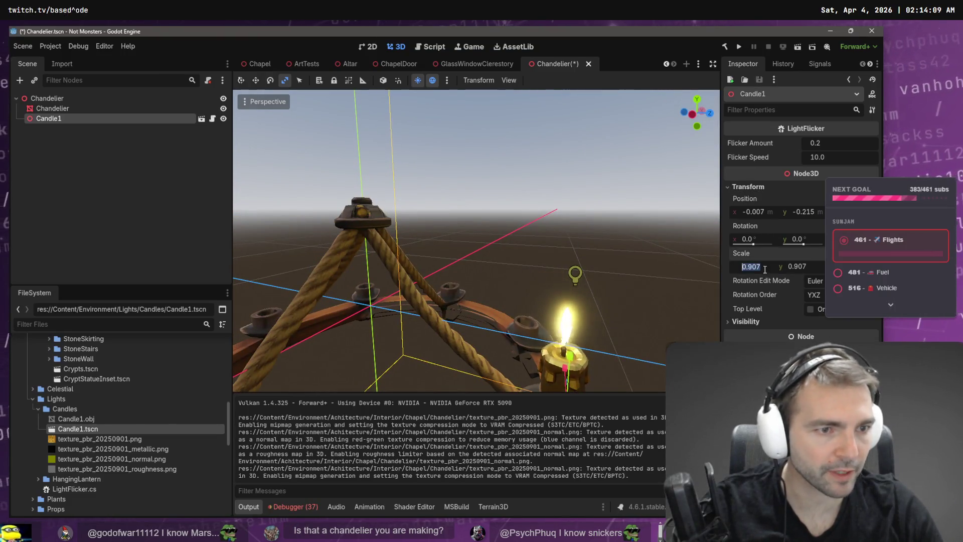
{"action": "type", "text": "8"}
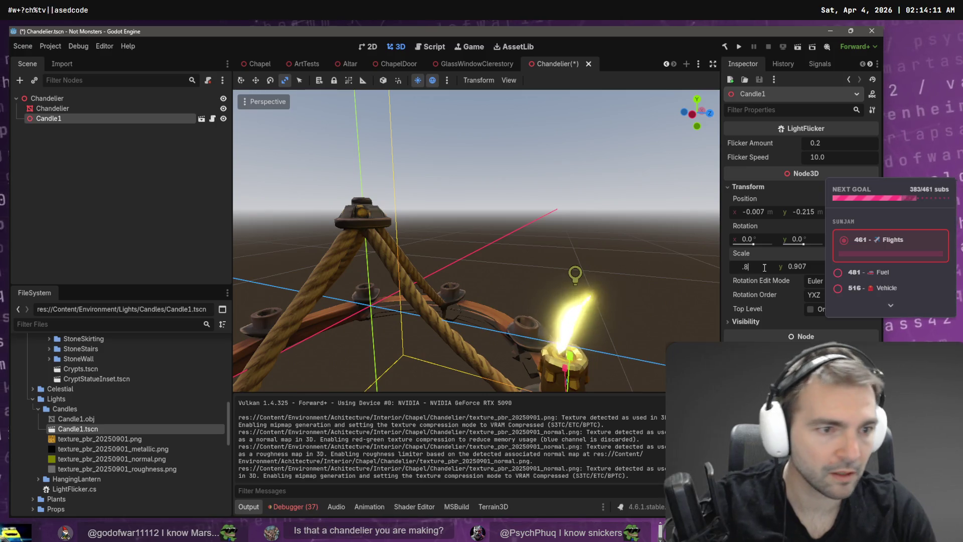
{"action": "key", "text": "Return"}
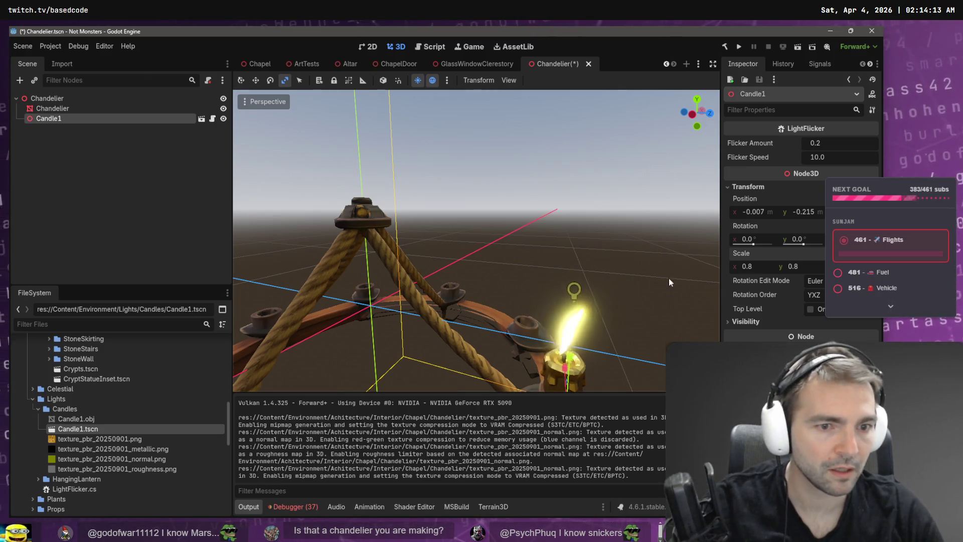
{"action": "left_click_drag", "start_coordinate": [669, 283], "coordinate": [669, 282]}
{"action": "key", "text": "f"}
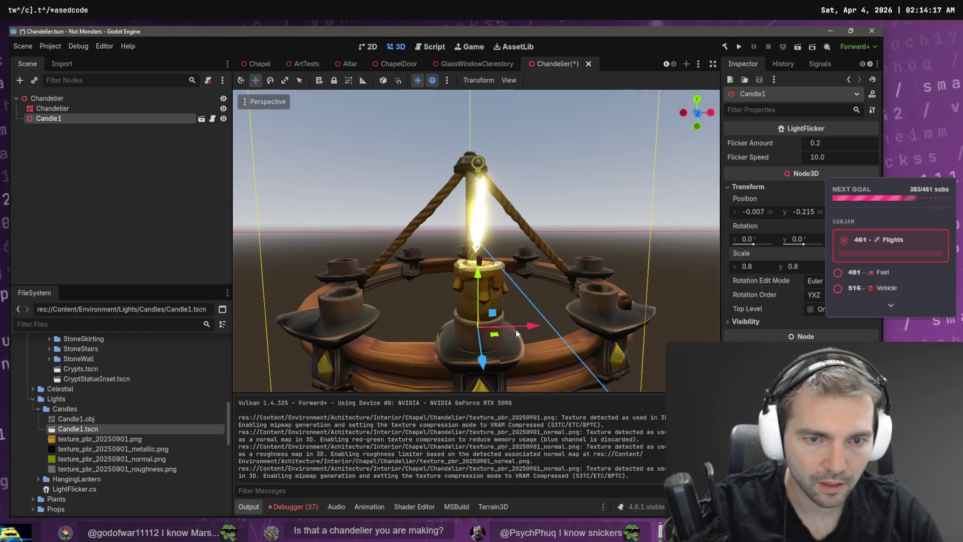
{"action": "left_click_drag", "start_coordinate": [530, 327], "coordinate": [459, 315]}
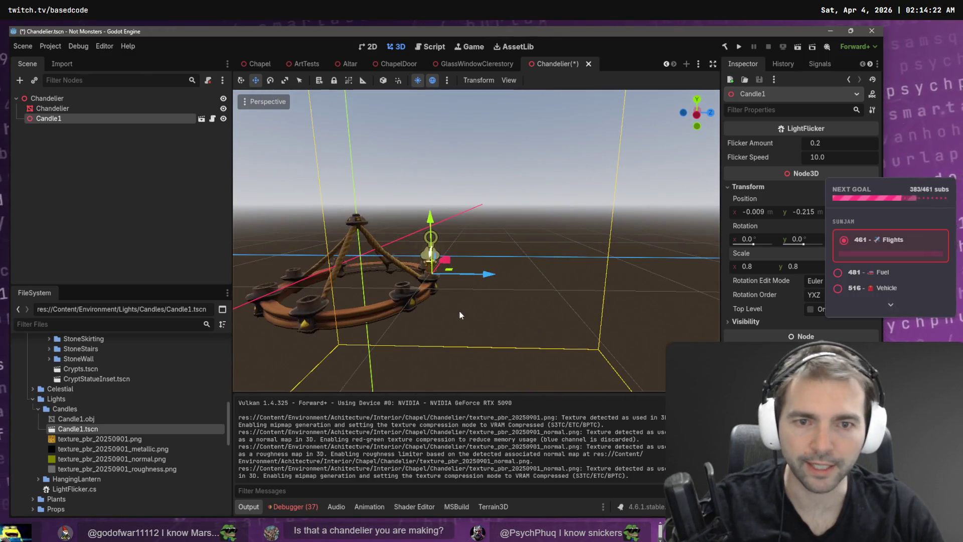
Duplicate the candle into Candle2 and move it onto a front holder.
{"action": "left_click", "coordinate": [73, 107]}
{"action": "left_click", "coordinate": [68, 100]}
{"action": "key", "text": "ctrl+d"}
{"action": "mouse_move", "coordinate": [520, 300]}
{"action": "left_mouse_down"}
{"action": "mouse_move", "coordinate": [506, 261]}
{"action": "mouse_move", "coordinate": [438, 264]}
{"action": "left_mouse_up"}
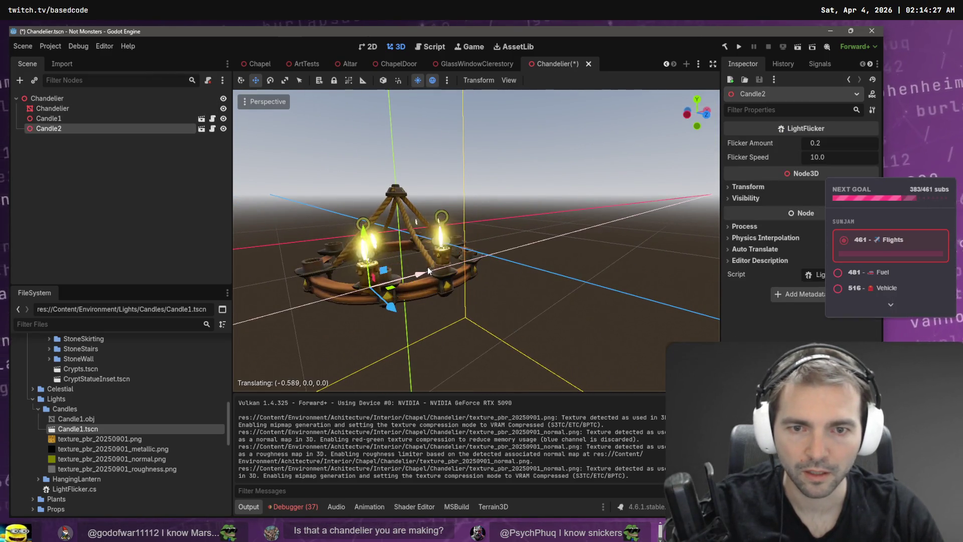
{"action": "key", "text": "f"}
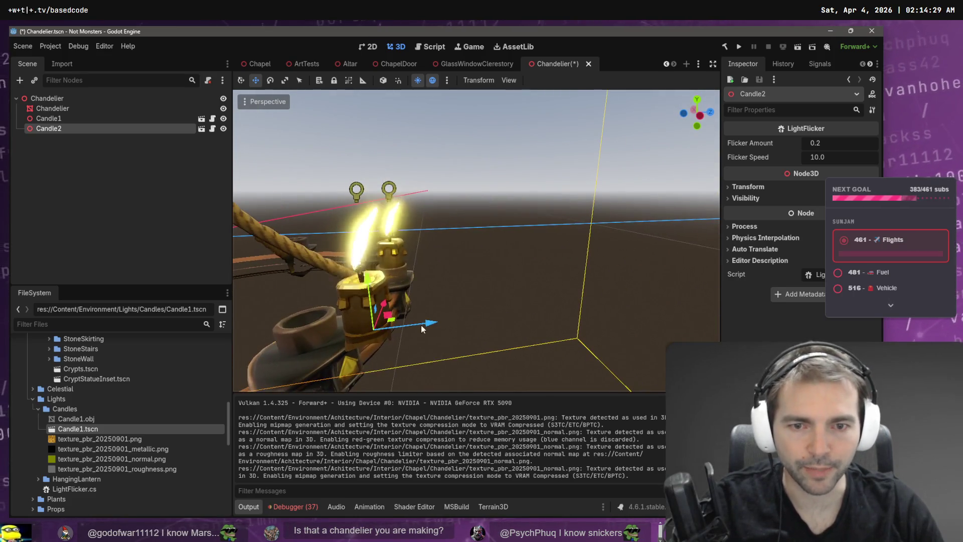
{"action": "left_click_drag", "start_coordinate": [432, 322], "coordinate": [369, 344]}
{"action": "scroll", "coordinate": [369, 344], "scroll_direction": "down", "scroll_amount": 5}
{"action": "left_click_drag", "start_coordinate": [447, 357], "coordinate": [447, 357]}
{"action": "left_click_drag", "start_coordinate": [517, 364], "coordinate": [527, 364]}
{"action": "scroll", "coordinate": [526, 364], "scroll_direction": "down", "scroll_amount": 5}
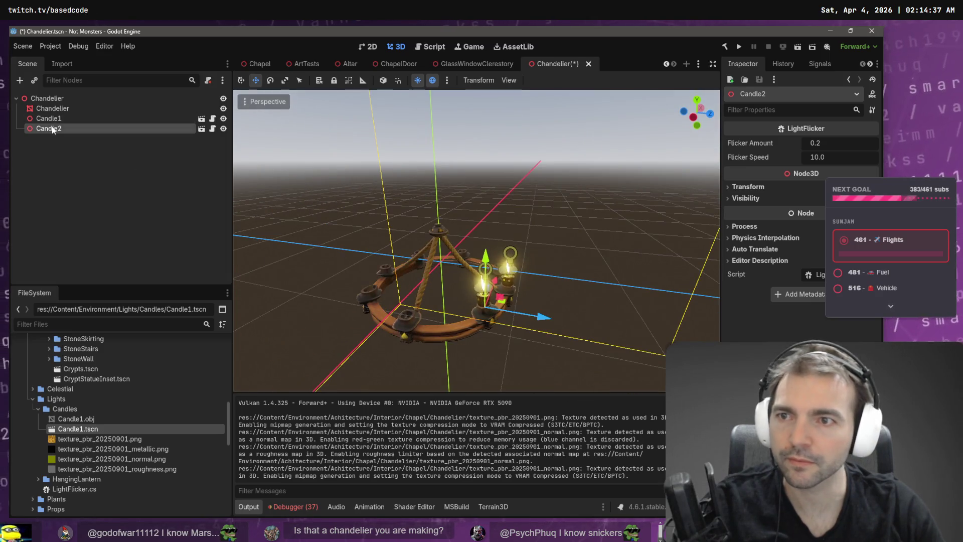
Duplicate Candle3 and Candle4 and place them on the front-left and left holders.
{"action": "key", "text": "ctrl+d"}
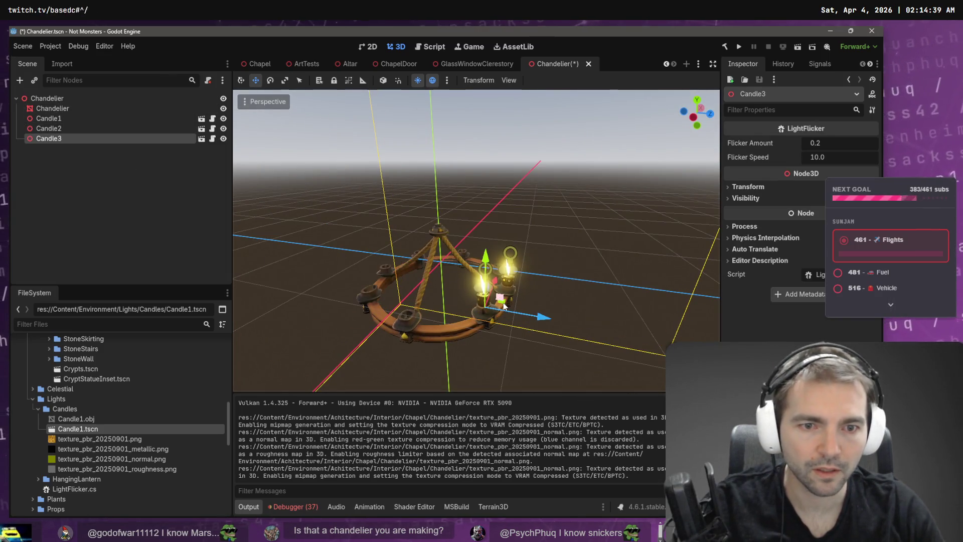
{"action": "left_click_drag", "start_coordinate": [536, 317], "coordinate": [460, 305]}
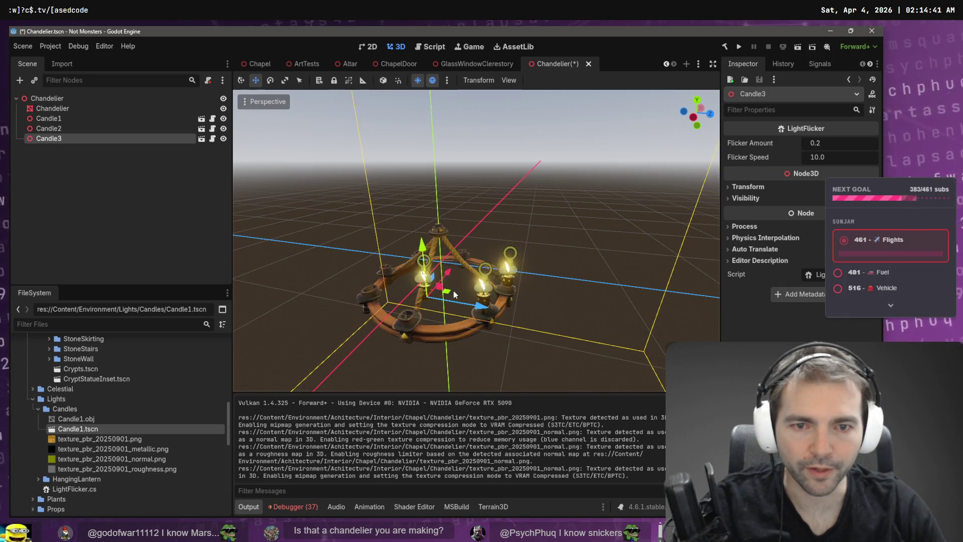
{"action": "mouse_move", "coordinate": [450, 268]}
{"action": "left_mouse_down"}
{"action": "mouse_move", "coordinate": [436, 279]}
{"action": "mouse_move", "coordinate": [473, 297]}
{"action": "left_mouse_up"}
{"action": "key", "text": "f"}
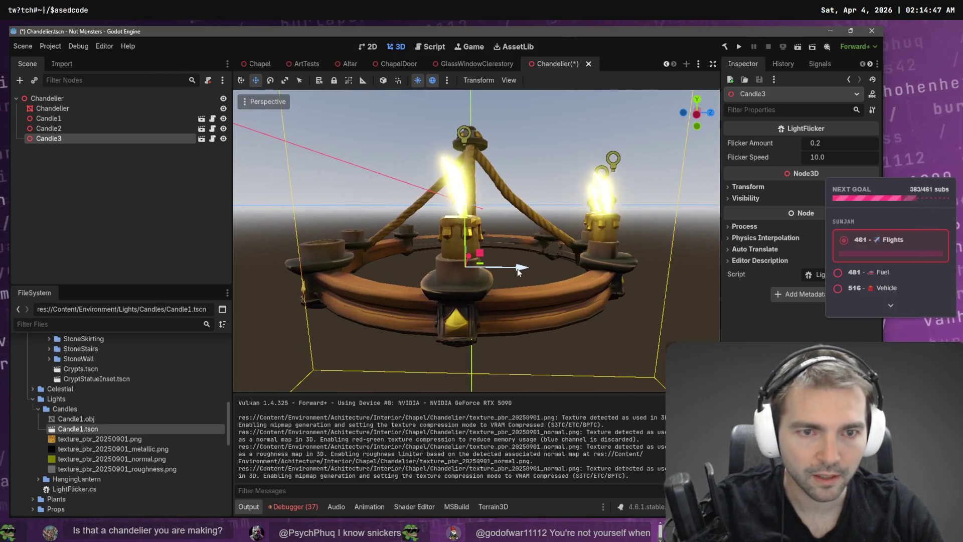
{"action": "left_click_drag", "start_coordinate": [521, 269], "coordinate": [517, 270]}
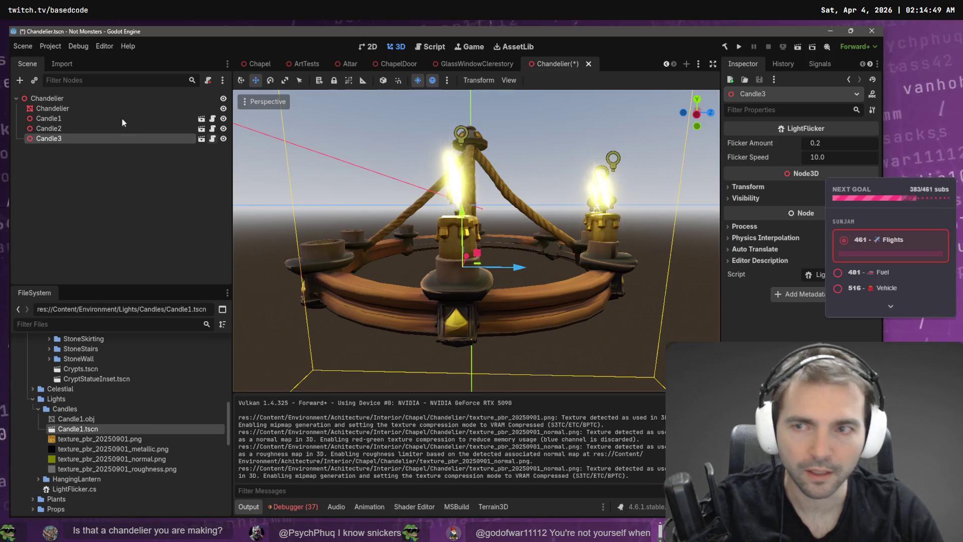
{"action": "key", "text": "ctrl+d"}
{"action": "mouse_move", "coordinate": [661, 248]}
{"action": "left_mouse_down"}
{"action": "mouse_move", "coordinate": [364, 266]}
{"action": "mouse_move", "coordinate": [395, 344]}
{"action": "left_mouse_up"}
{"action": "left_click_drag", "start_coordinate": [461, 375], "coordinate": [488, 369]}
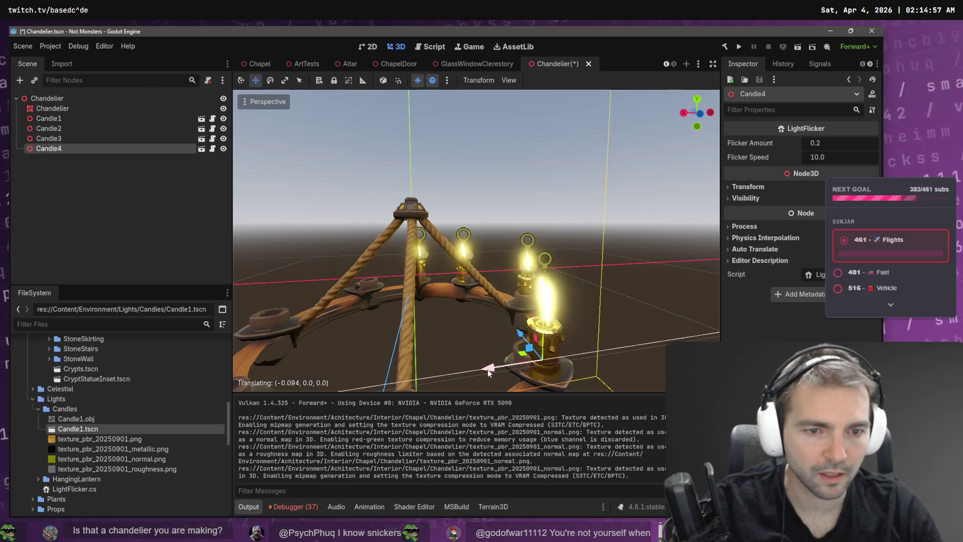
{"action": "left_click_drag", "start_coordinate": [519, 332], "coordinate": [420, 343]}
Paste another candle, slide it along x, and reparent it under the Chandelier root.
{"action": "left_click", "coordinate": [61, 100]}
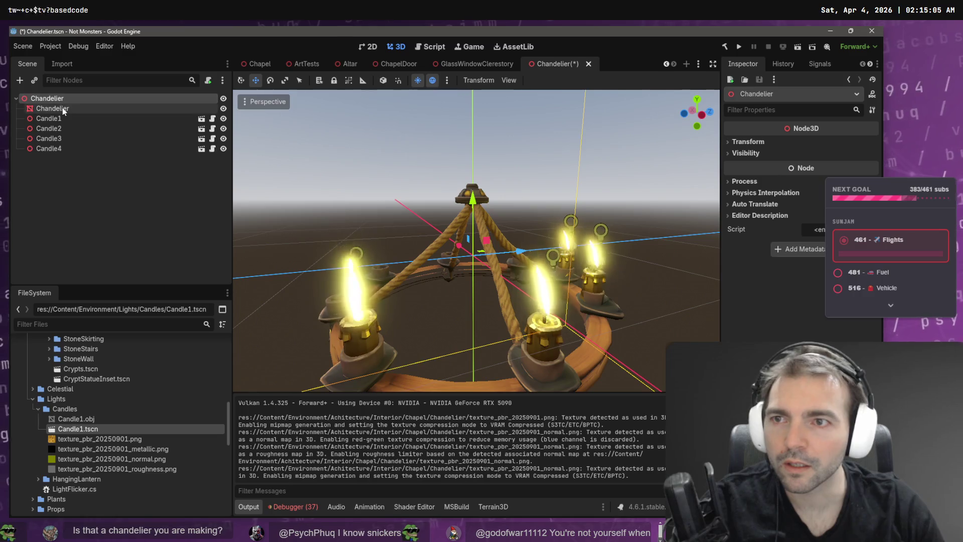
{"action": "left_click", "coordinate": [63, 108]}
{"action": "key", "text": "ctrl+v"}
{"action": "mouse_move", "coordinate": [673, 300]}
{"action": "left_mouse_down"}
{"action": "mouse_move", "coordinate": [434, 303]}
{"action": "mouse_move", "coordinate": [332, 324]}
{"action": "left_mouse_up"}
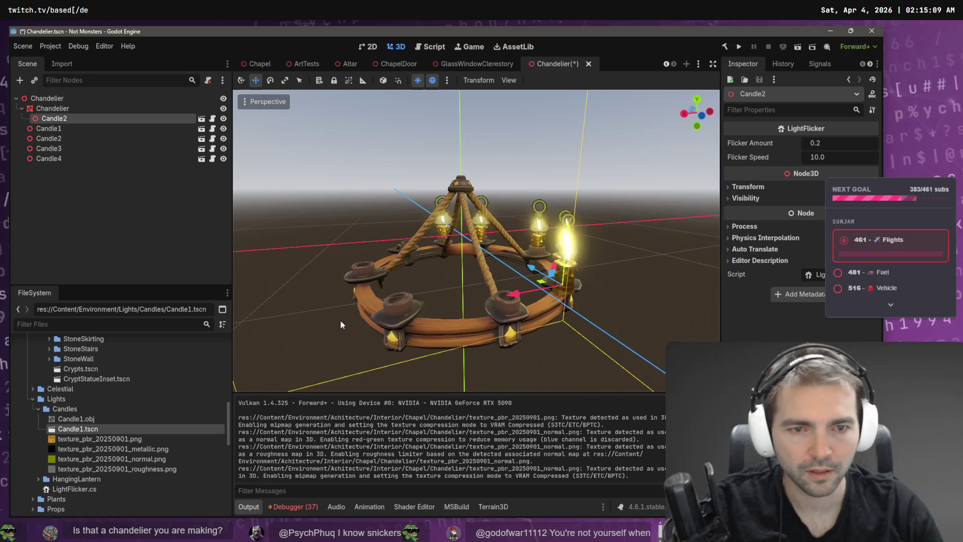
{"action": "mouse_move", "coordinate": [513, 297]}
{"action": "left_mouse_down"}
{"action": "mouse_move", "coordinate": [453, 321]}
{"action": "mouse_move", "coordinate": [472, 303]}
{"action": "mouse_move", "coordinate": [428, 304]}
{"action": "left_mouse_up"}
{"action": "left_click", "coordinate": [47, 128]}
{"action": "left_click_drag", "start_coordinate": [62, 119], "coordinate": [60, 98]}
Rotate Candle1, Candle2 and Candle4 to new angles around y, then duplicate Candle5.
{"action": "left_click", "coordinate": [62, 121]}
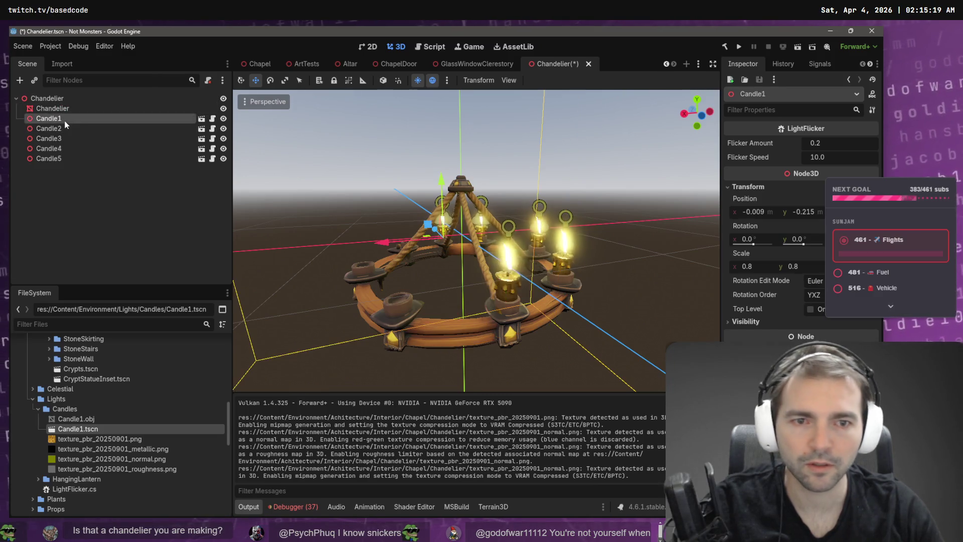
{"action": "key", "text": "e"}
{"action": "left_click_drag", "start_coordinate": [441, 253], "coordinate": [414, 250]}
{"action": "left_click", "coordinate": [55, 128]}
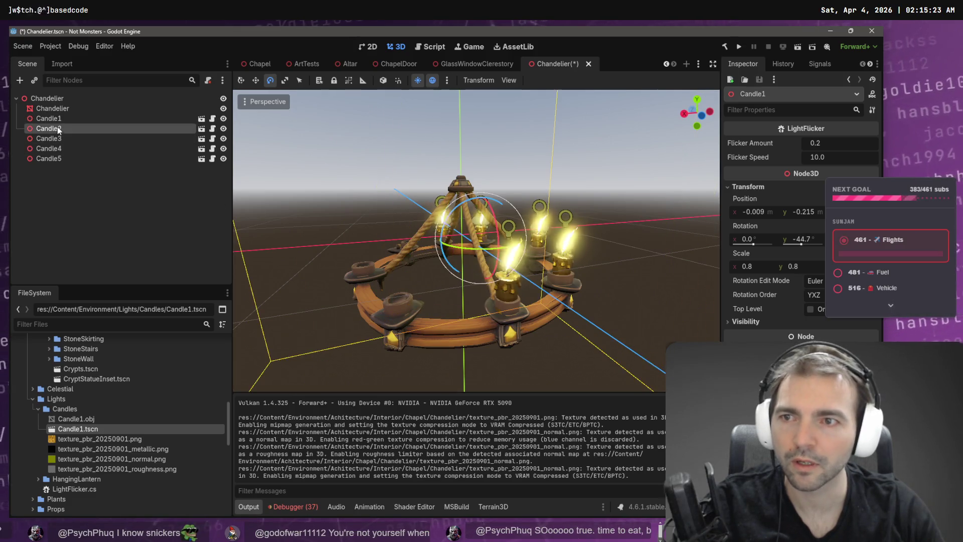
{"action": "left_click_drag", "start_coordinate": [479, 254], "coordinate": [489, 248]}
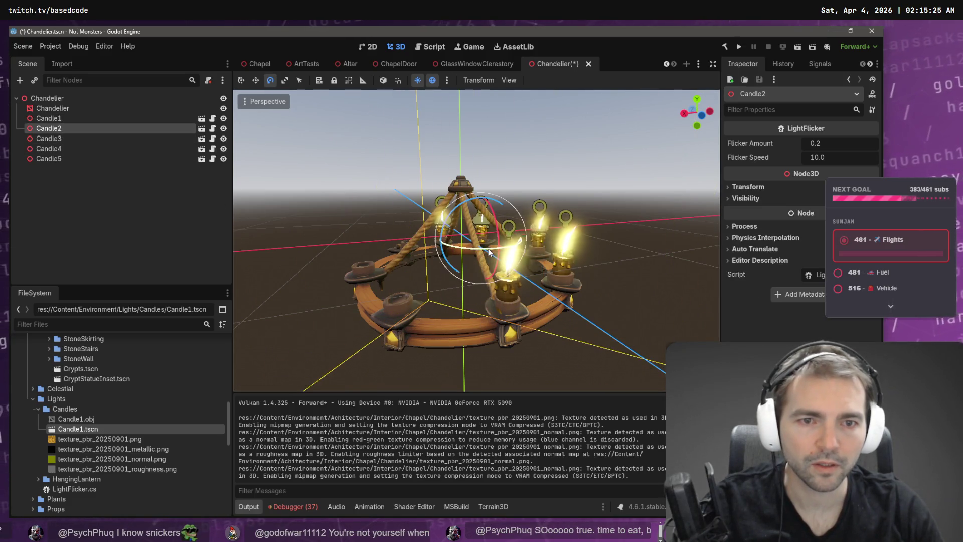
{"action": "left_click", "coordinate": [53, 139]}
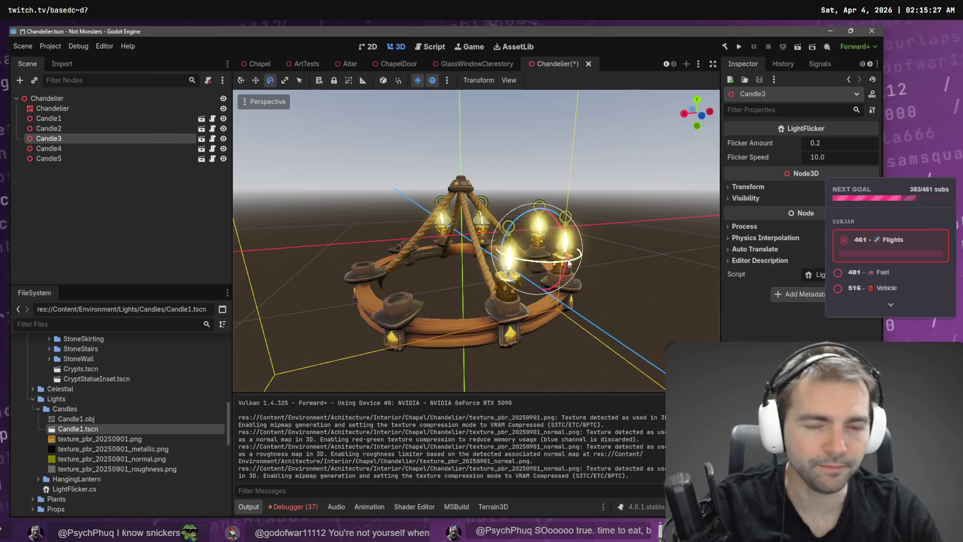
{"action": "left_click", "coordinate": [68, 152]}
{"action": "left_click_drag", "start_coordinate": [532, 295], "coordinate": [393, 287]}
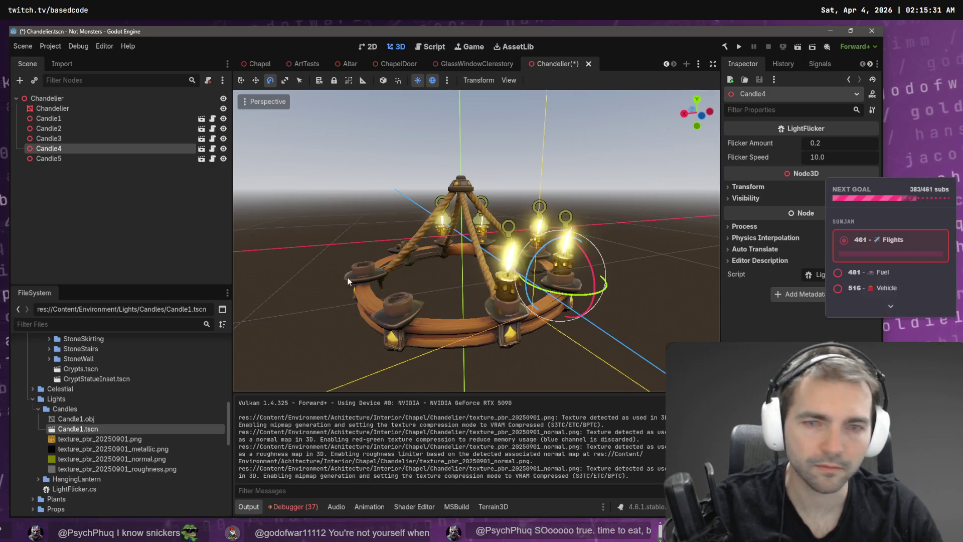
{"action": "left_click", "coordinate": [73, 159]}
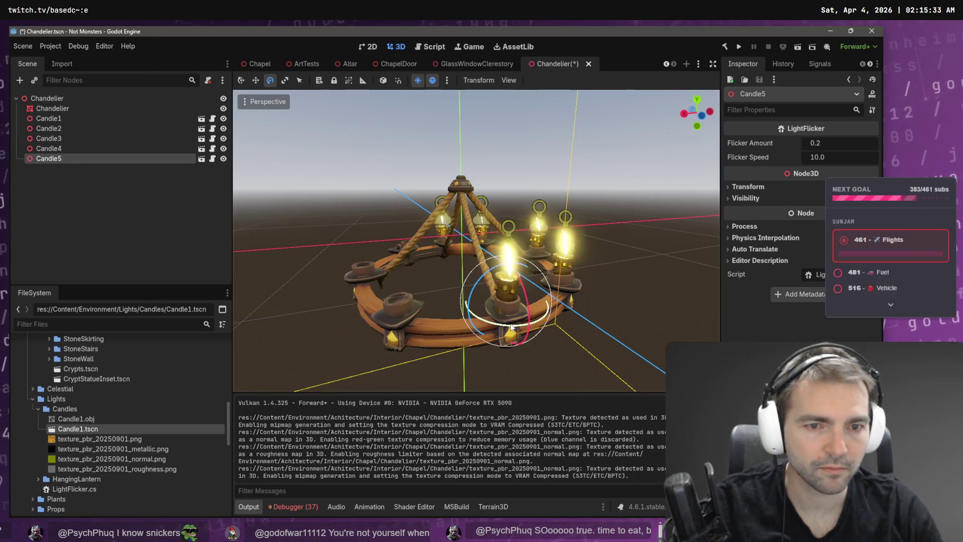
{"action": "key", "text": "w"}
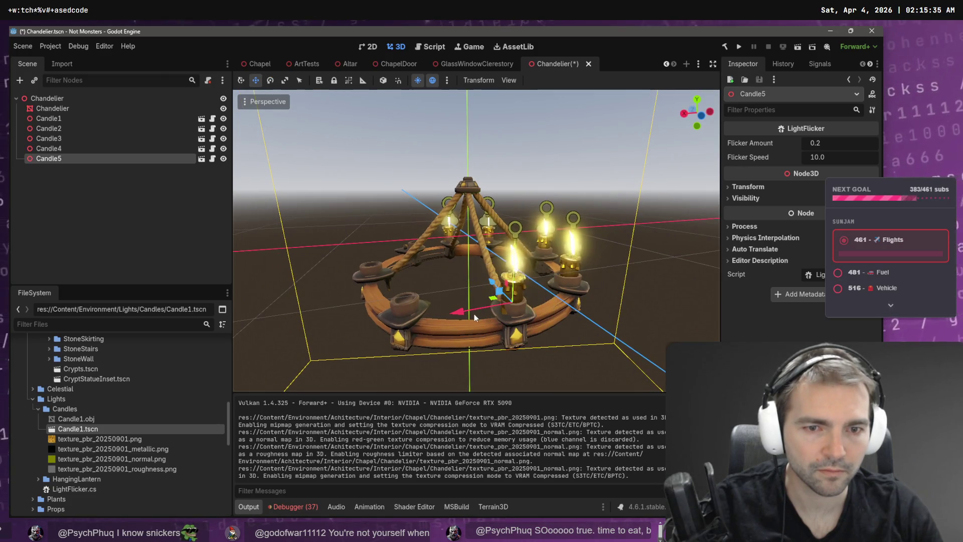
{"action": "mouse_move", "coordinate": [462, 312]}
{"action": "left_mouse_down"}
{"action": "mouse_move", "coordinate": [422, 298]}
{"action": "mouse_move", "coordinate": [505, 297]}
{"action": "left_mouse_up"}
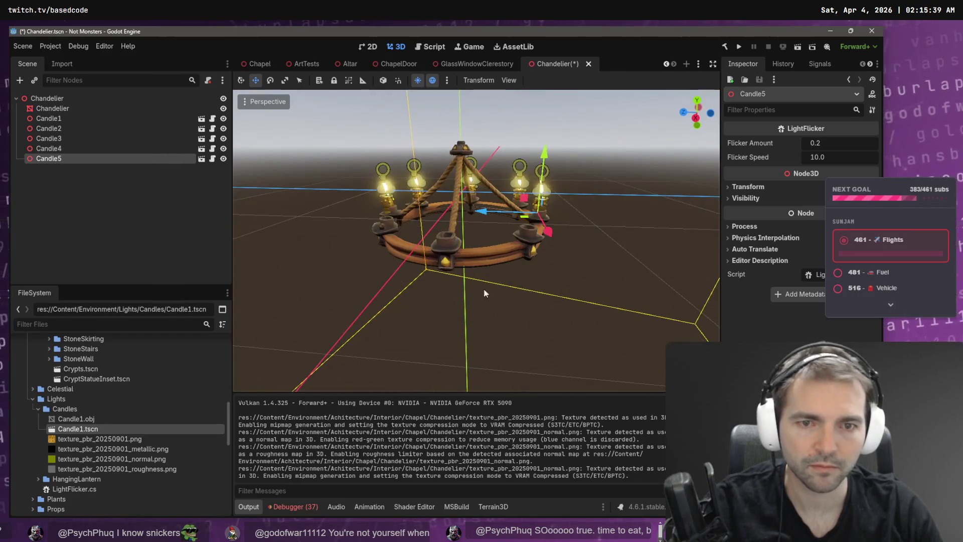
{"action": "key", "text": "ctrl+d"}
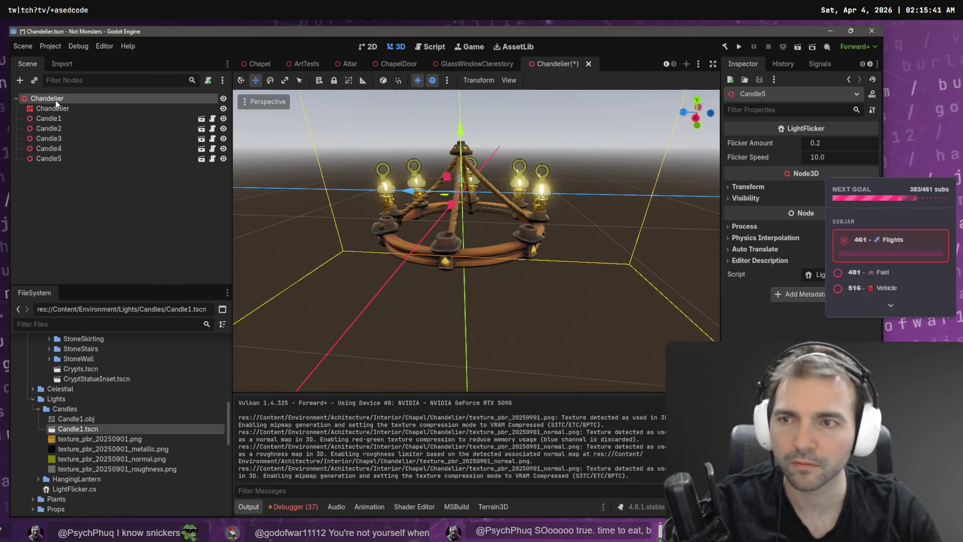
Position Candle6 on the ring, then duplicate it into Candle7 and move it along X.
{"action": "left_click_drag", "start_coordinate": [549, 229], "coordinate": [464, 233]}
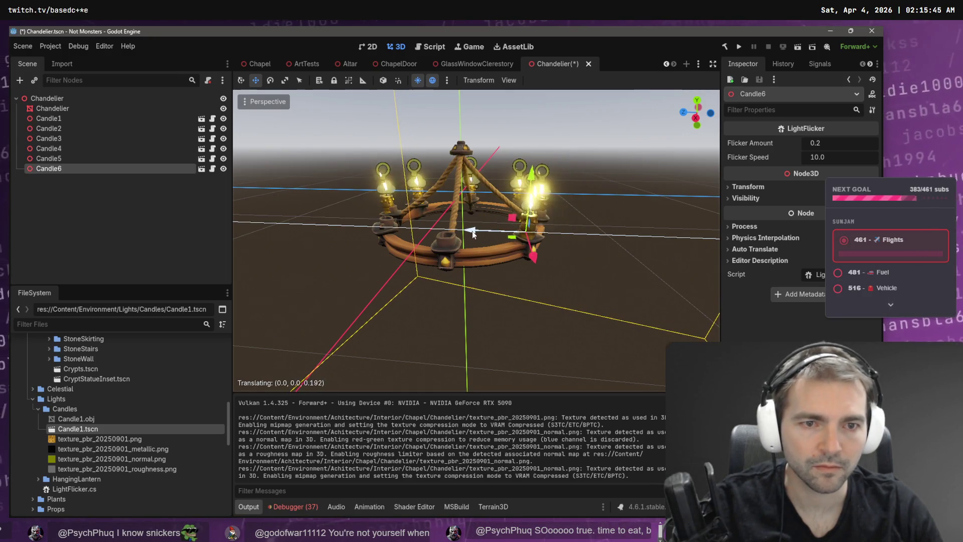
{"action": "left_click_drag", "start_coordinate": [523, 256], "coordinate": [526, 254]}
{"action": "left_click_drag", "start_coordinate": [477, 229], "coordinate": [477, 229]}
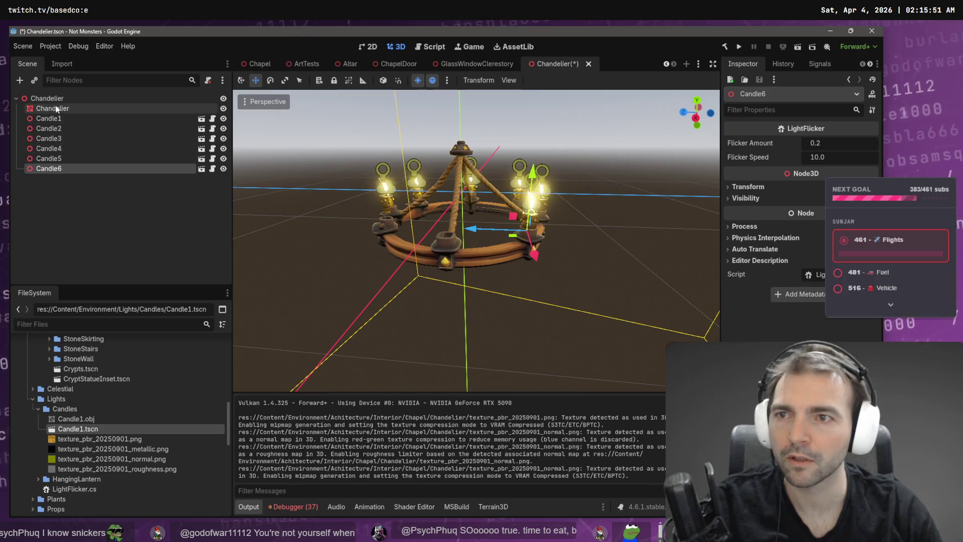
{"action": "key", "text": "ctrl+d"}
{"action": "left_click_drag", "start_coordinate": [472, 230], "coordinate": [428, 270]}
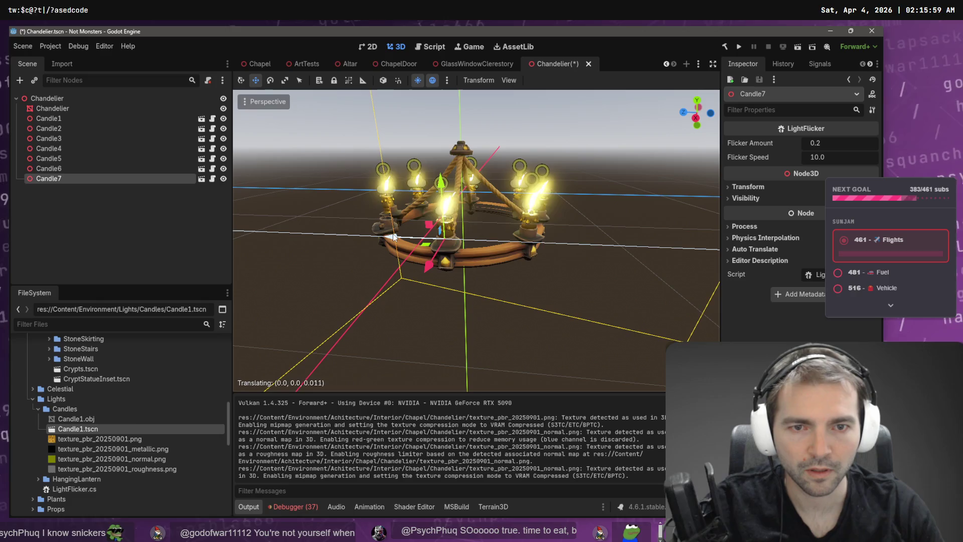
{"action": "scroll", "coordinate": [395, 237], "scroll_direction": "up", "scroll_amount": 5}
{"action": "scroll", "coordinate": [476, 240], "scroll_direction": "down", "scroll_amount": 4}
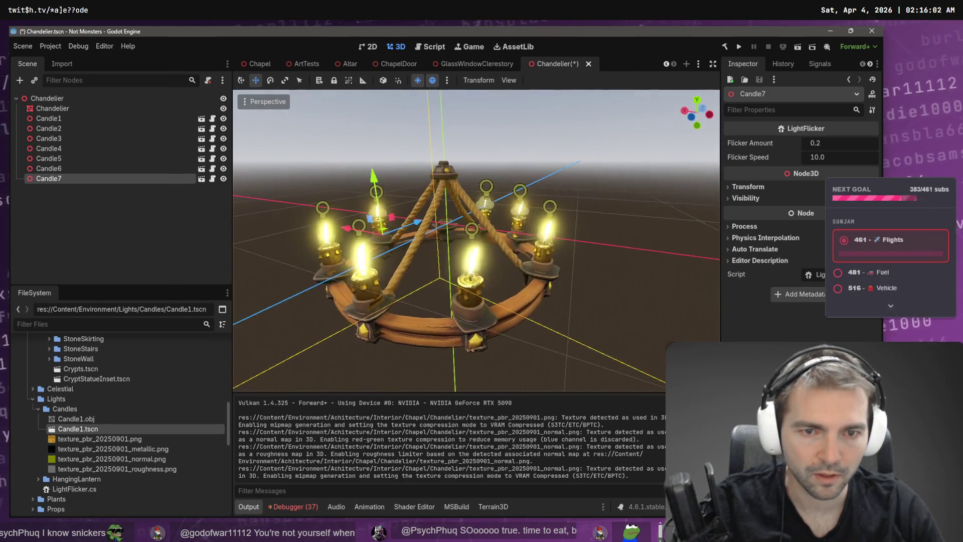
{"action": "scroll", "coordinate": [476, 241], "scroll_direction": "down", "scroll_amount": 3}
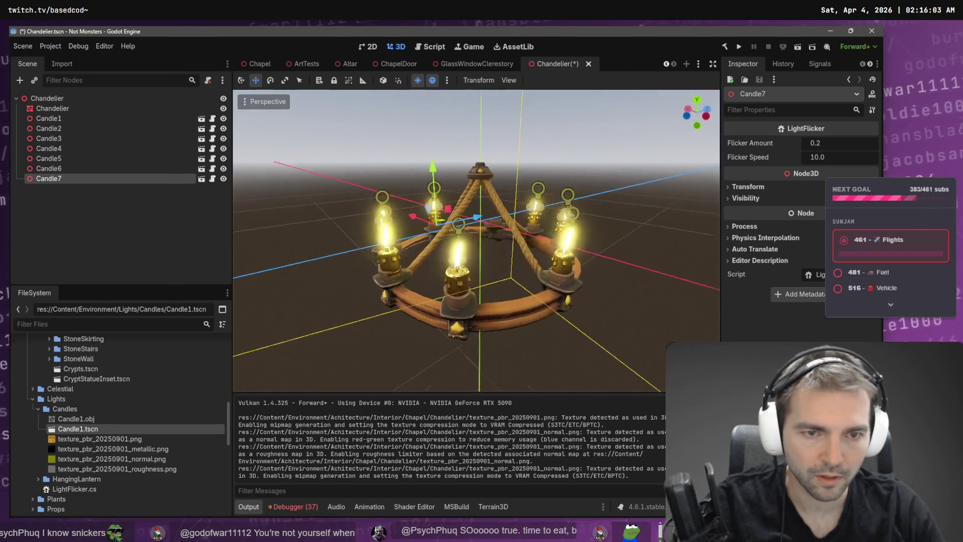
{"action": "scroll", "coordinate": [475, 268], "scroll_direction": "up", "scroll_amount": 3}
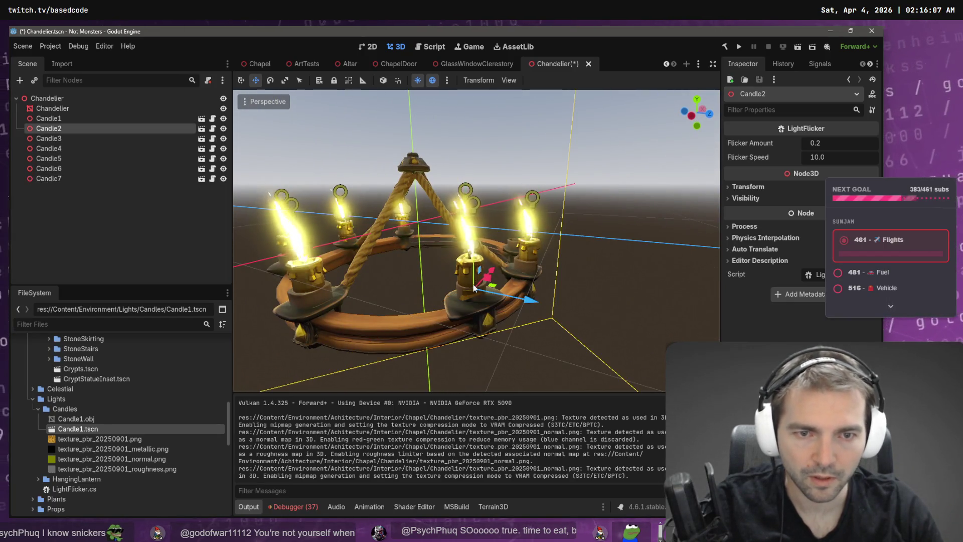
Nudge Candle2 slightly along X and save the Chandelier scene.
{"action": "left_click", "coordinate": [517, 346]}
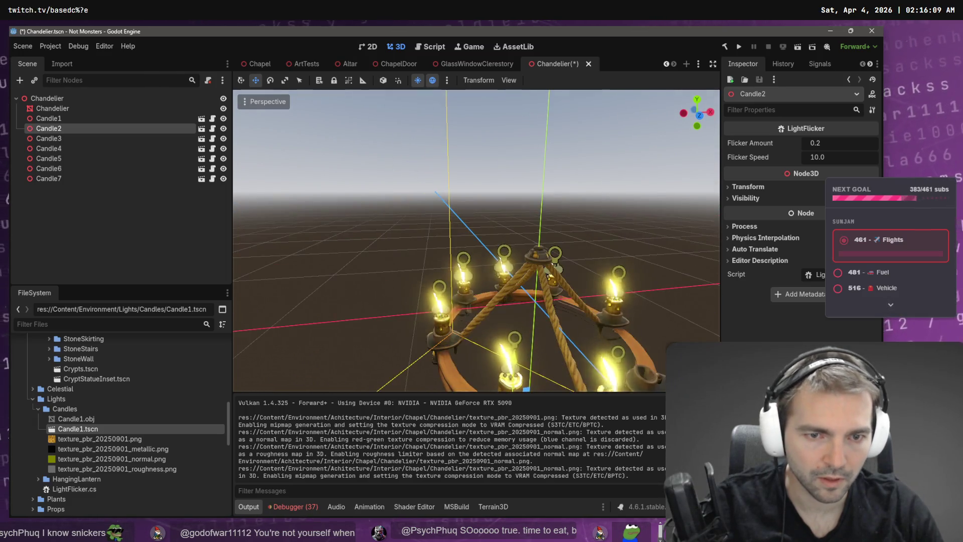
{"action": "left_click_drag", "start_coordinate": [517, 346], "coordinate": [529, 330]}
{"action": "left_click_drag", "start_coordinate": [490, 283], "coordinate": [491, 285]}
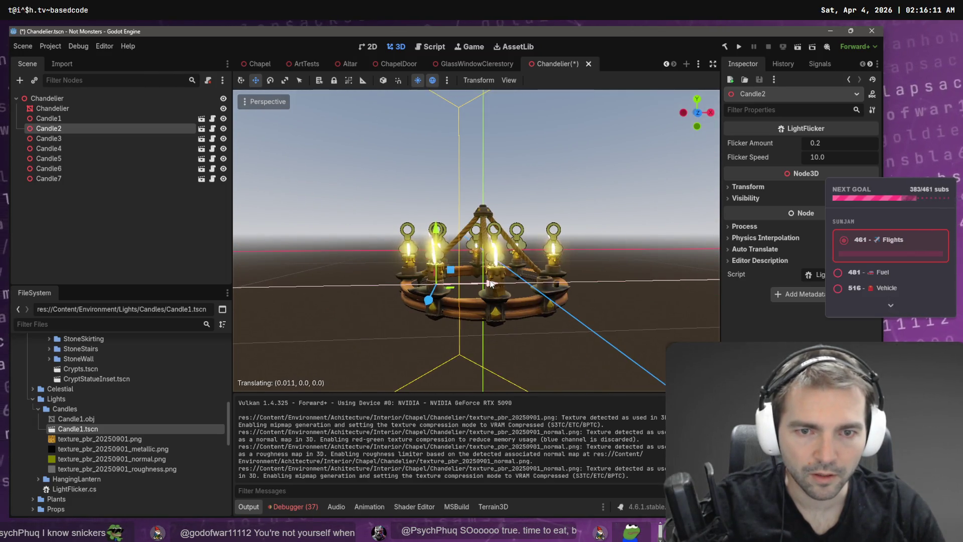
{"action": "left_click", "coordinate": [465, 176]}
{"action": "key", "text": "ctrl+s"}
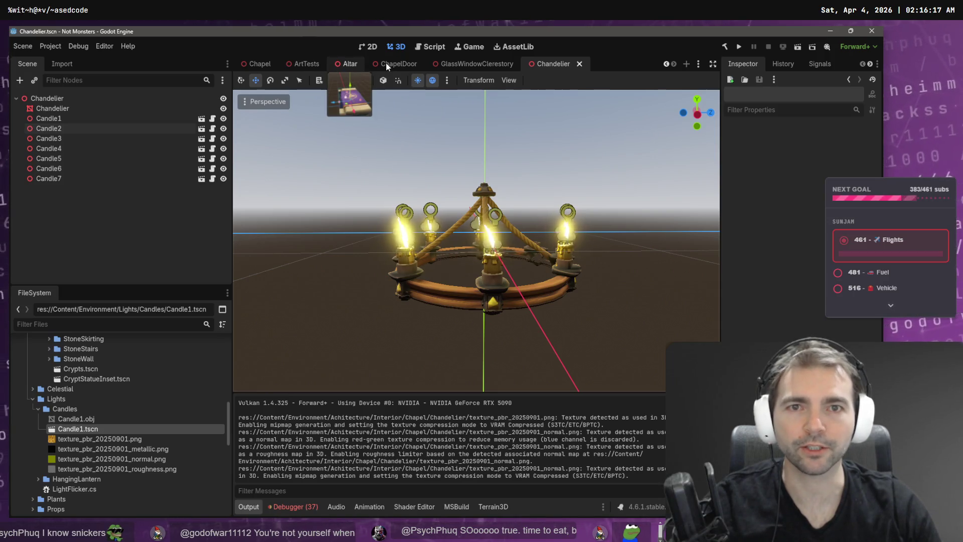
Instance Chandelier.tscn near the wall in the ArtTests scene and save it.
{"action": "left_click", "coordinate": [260, 64]}
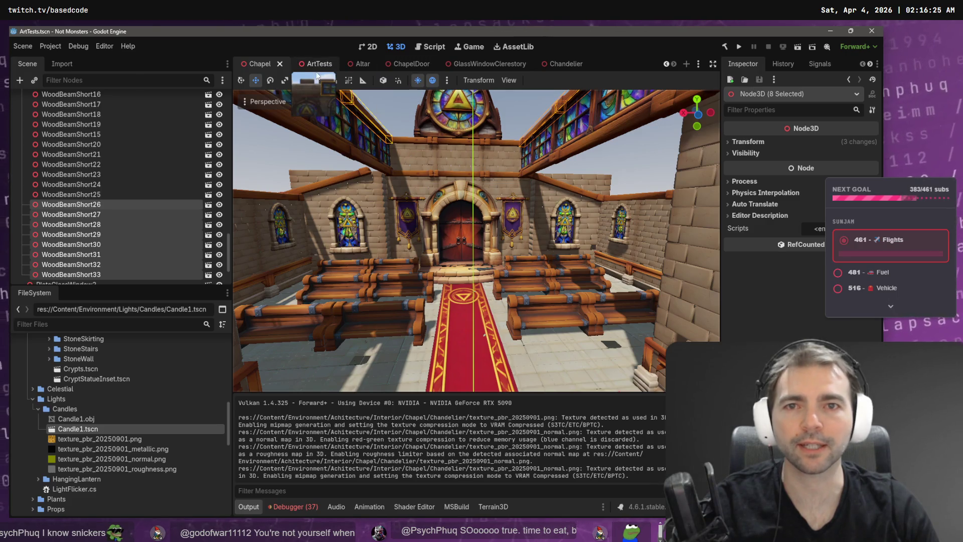
{"action": "left_click", "coordinate": [317, 73]}
{"action": "scroll", "coordinate": [67, 399], "scroll_direction": "up", "scroll_amount": 10}
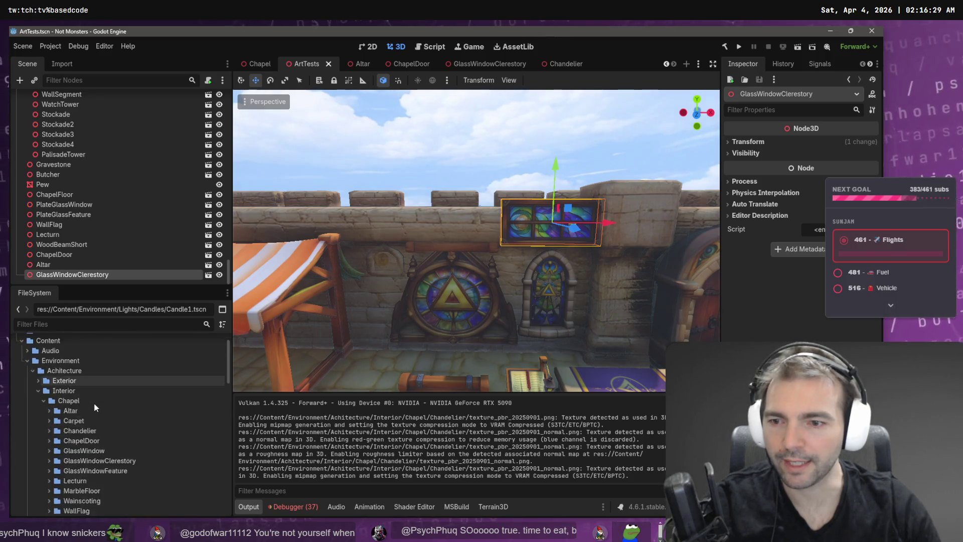
{"action": "scroll", "coordinate": [75, 401], "scroll_direction": "down", "scroll_amount": 2}
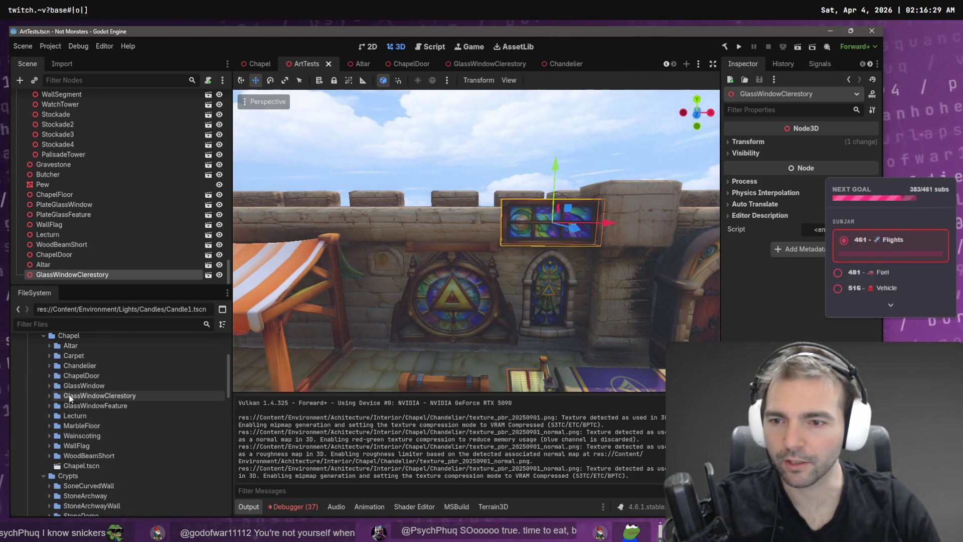
{"action": "left_click", "coordinate": [49, 366]}
{"action": "left_click_drag", "start_coordinate": [418, 339], "coordinate": [510, 374]}
{"action": "left_click_drag", "start_coordinate": [536, 426], "coordinate": [462, 357]}
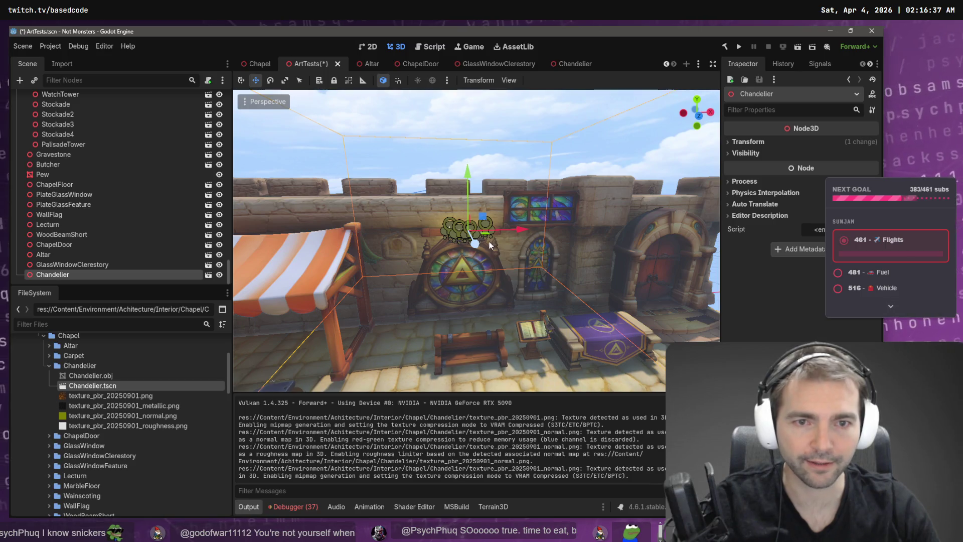
{"action": "left_click", "coordinate": [500, 290]}
{"action": "key", "text": "f"}
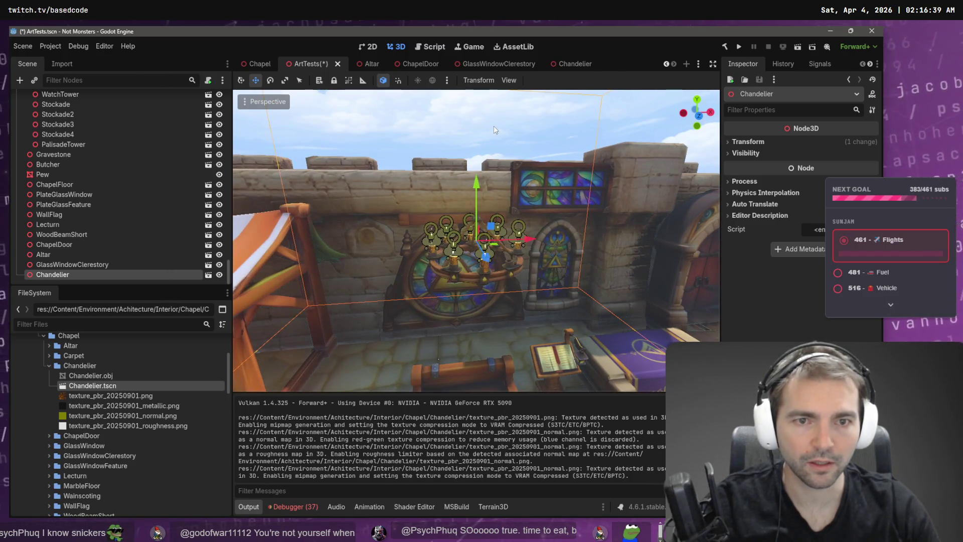
{"action": "left_click", "coordinate": [494, 125]}
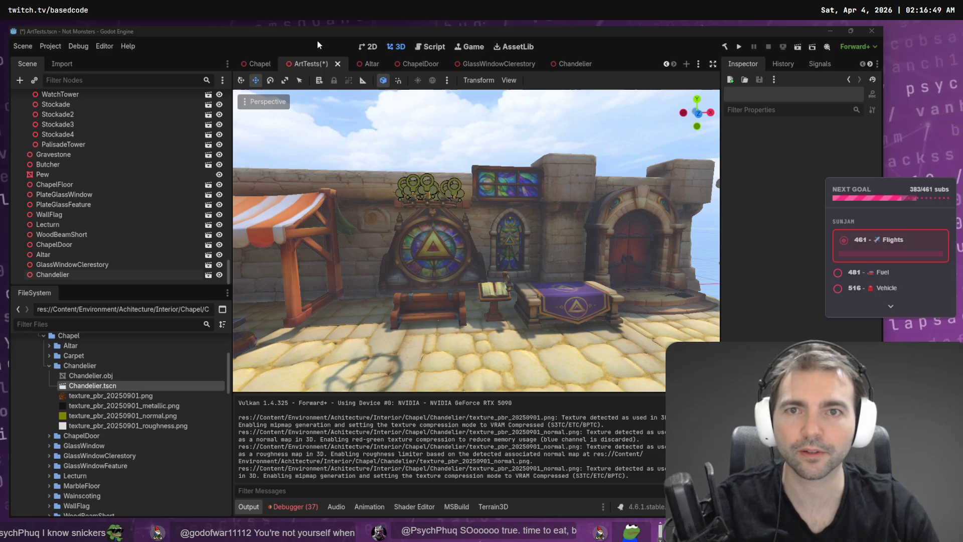
{"action": "key", "text": "ctrl+s"}
{"action": "left_click", "coordinate": [572, 64]}
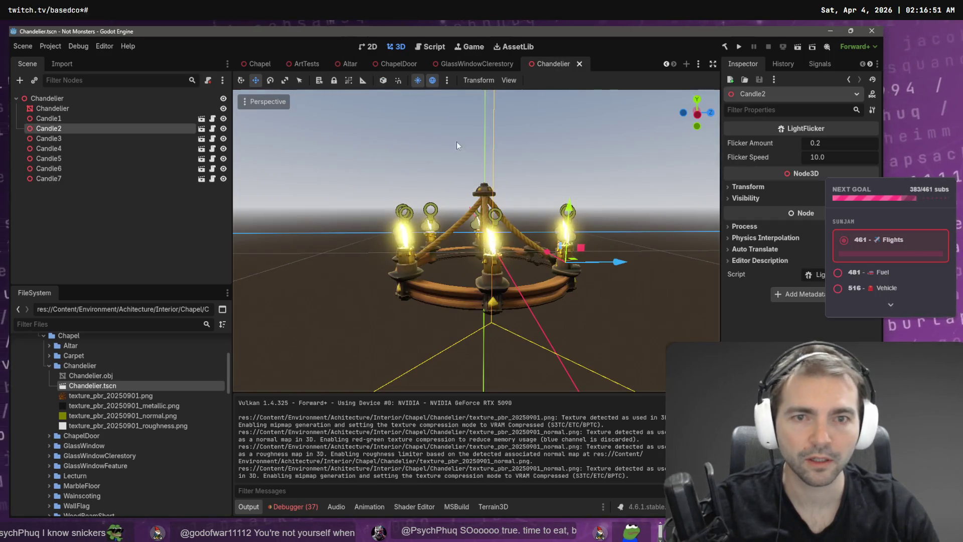
Add a Chandelier instance to the Chapel scene, placed high before the entrance door wall.
{"action": "left_click", "coordinate": [264, 67]}
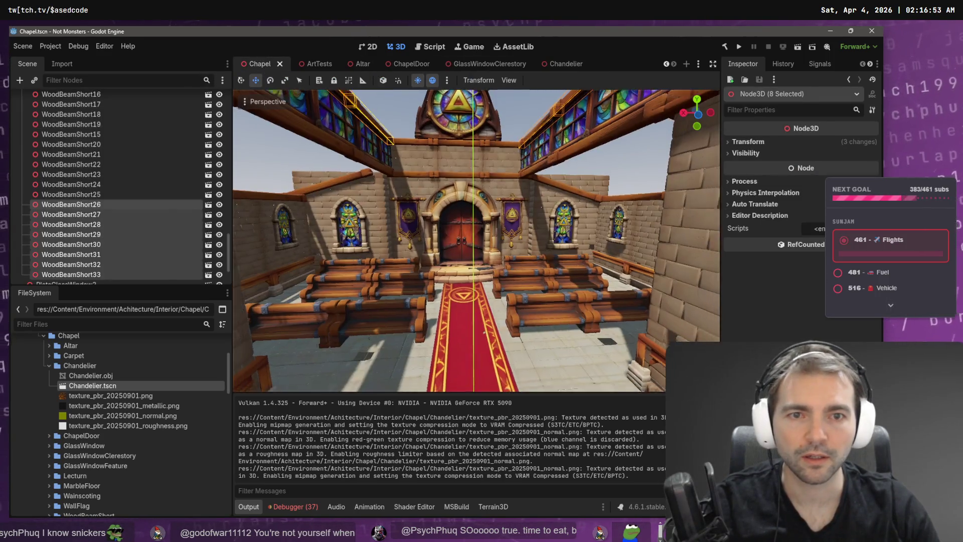
{"action": "key", "text": "alt+Tab"}
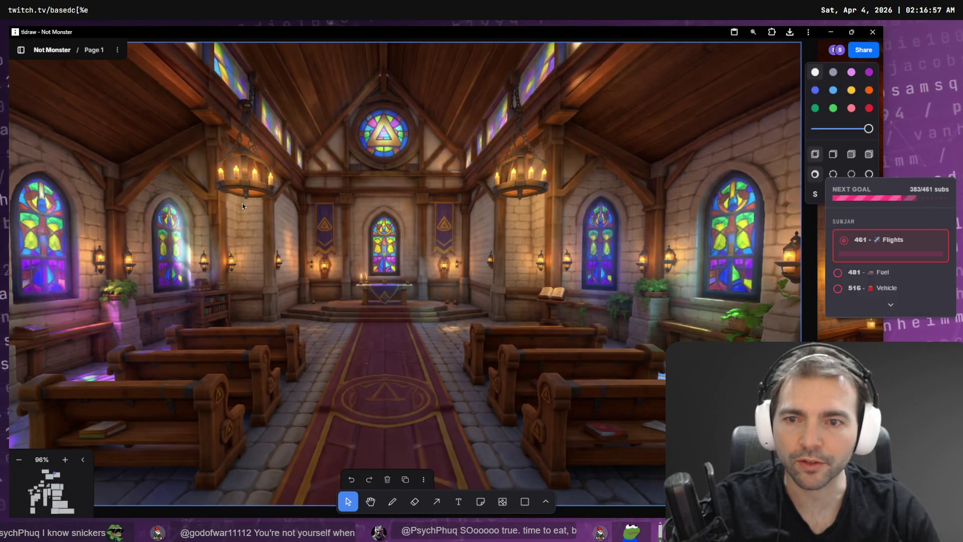
{"action": "key", "text": "alt+Tab"}
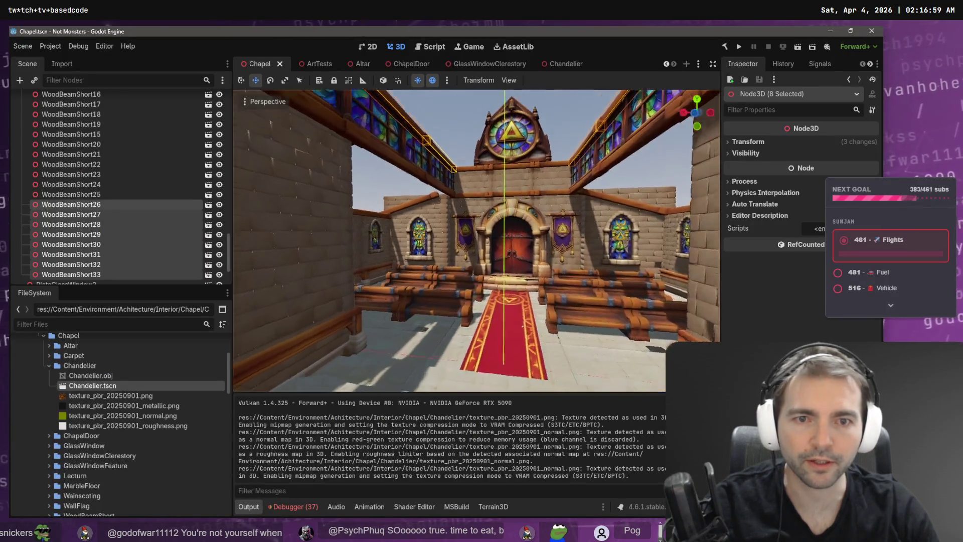
{"action": "left_click_drag", "start_coordinate": [522, 200], "coordinate": [522, 201]}
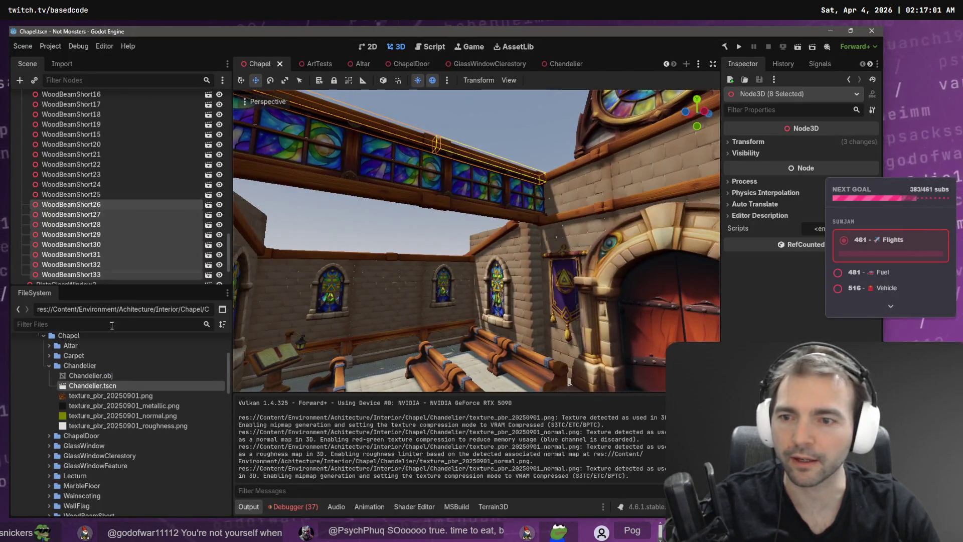
{"action": "mouse_move", "coordinate": [216, 347]}
{"action": "left_mouse_down"}
{"action": "mouse_move", "coordinate": [351, 176]}
{"action": "mouse_move", "coordinate": [346, 151]}
{"action": "mouse_move", "coordinate": [351, 161]}
{"action": "left_mouse_up"}
{"action": "left_click_drag", "start_coordinate": [388, 218], "coordinate": [388, 217]}
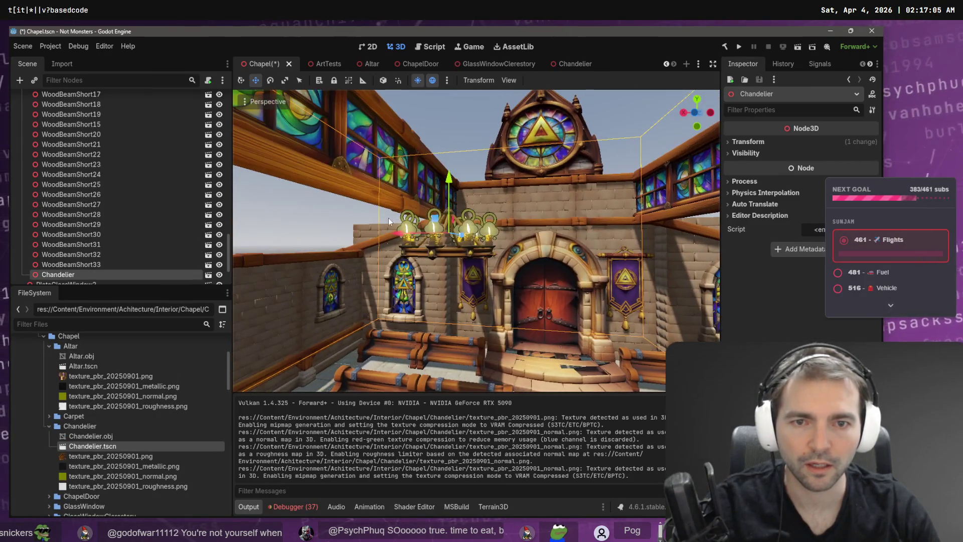
{"action": "mouse_move", "coordinate": [500, 242]}
{"action": "left_mouse_down"}
{"action": "mouse_move", "coordinate": [398, 265]}
{"action": "mouse_move", "coordinate": [337, 257]}
{"action": "mouse_move", "coordinate": [463, 234]}
{"action": "mouse_move", "coordinate": [404, 305]}
{"action": "mouse_move", "coordinate": [417, 333]}
{"action": "left_mouse_up"}
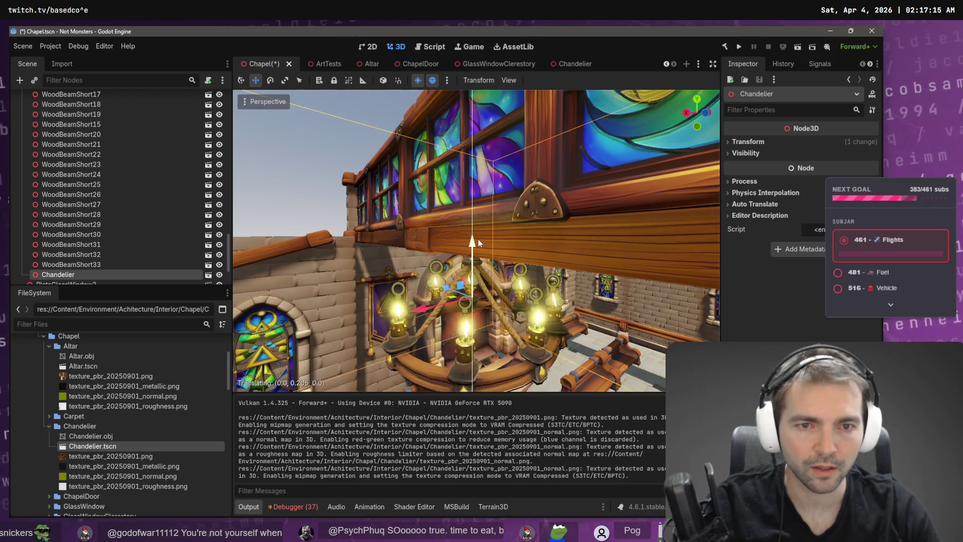
{"action": "mouse_move", "coordinate": [476, 248]}
{"action": "left_mouse_down"}
{"action": "mouse_move", "coordinate": [452, 250]}
{"action": "mouse_move", "coordinate": [477, 251]}
{"action": "mouse_move", "coordinate": [376, 335]}
{"action": "mouse_move", "coordinate": [392, 322]}
{"action": "left_mouse_up"}
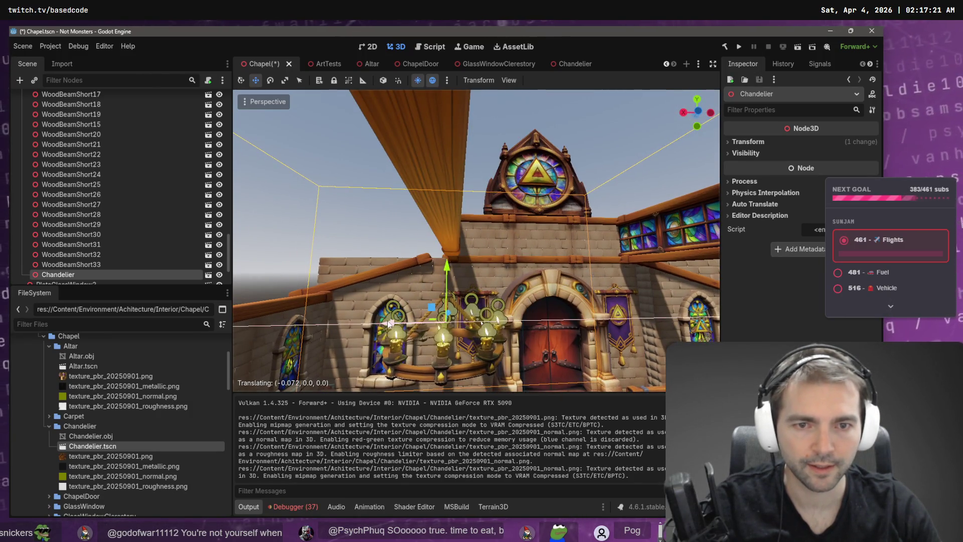
Reparent Chandelier under Chapel, duplicate it, zero the copy's Position and slide it along X.
{"action": "right_click", "coordinate": [61, 276]}
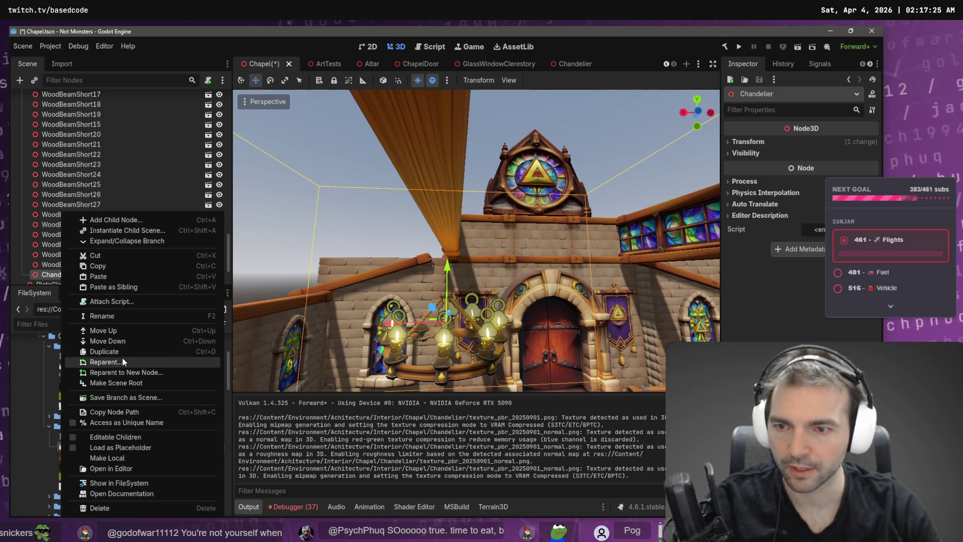
{"action": "left_click", "coordinate": [125, 360]}
{"action": "double_click", "coordinate": [426, 140]}
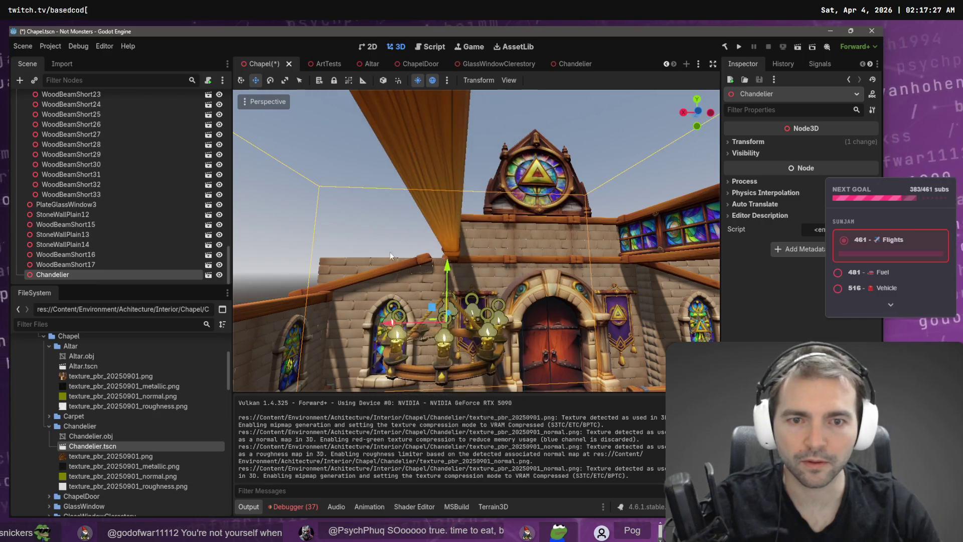
{"action": "key", "text": "ctrl+d"}
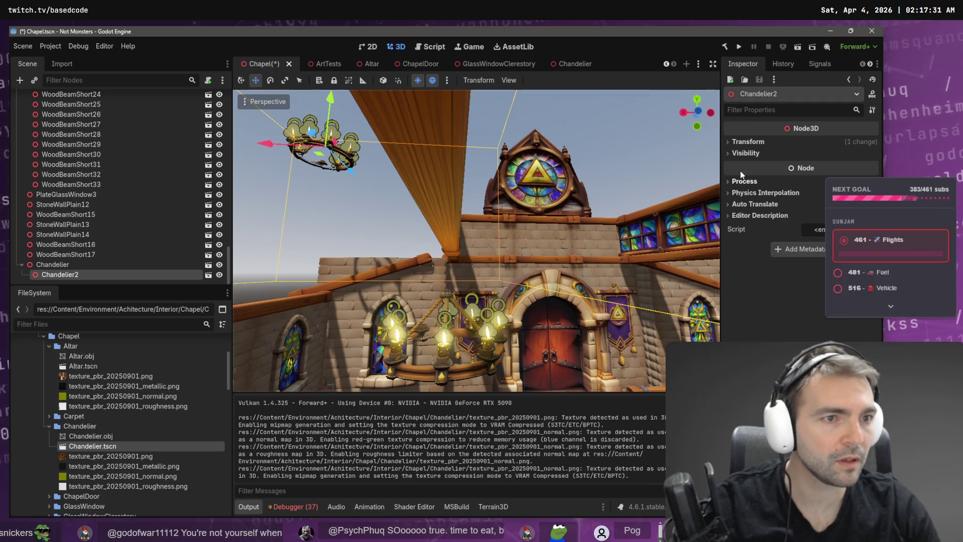
{"action": "left_click", "coordinate": [748, 142]}
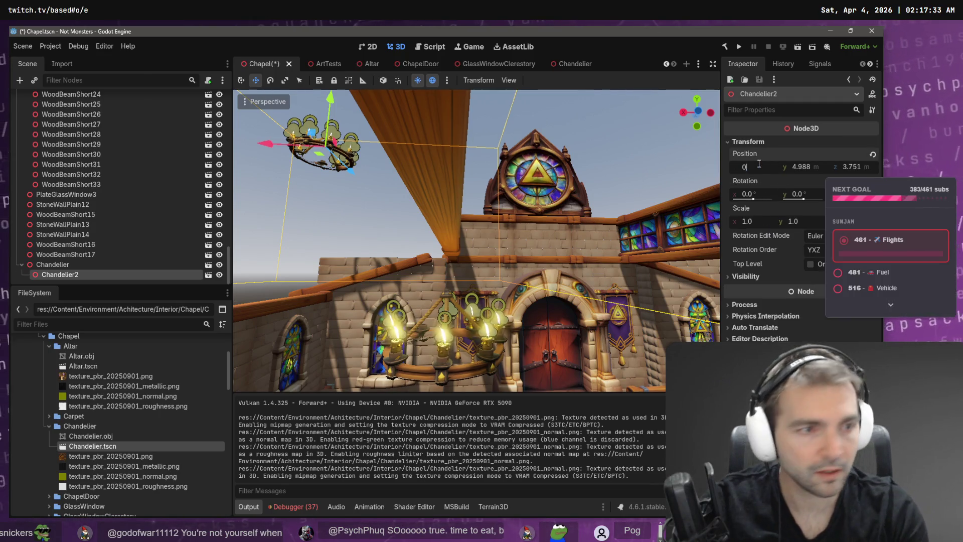
{"action": "left_click", "coordinate": [872, 154]}
{"action": "scroll", "coordinate": [476, 241], "scroll_direction": "down", "scroll_amount": 3}
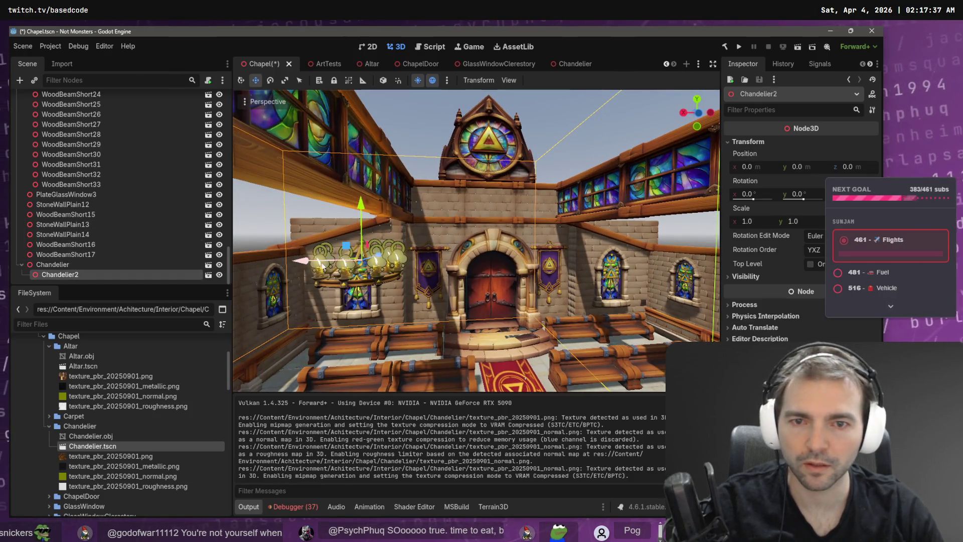
{"action": "left_click_drag", "start_coordinate": [301, 261], "coordinate": [583, 266]}
Reparent Chandelier2 under Chapel, fine-tune it along X, save, and run the game with F5.
{"action": "right_click", "coordinate": [59, 275]}
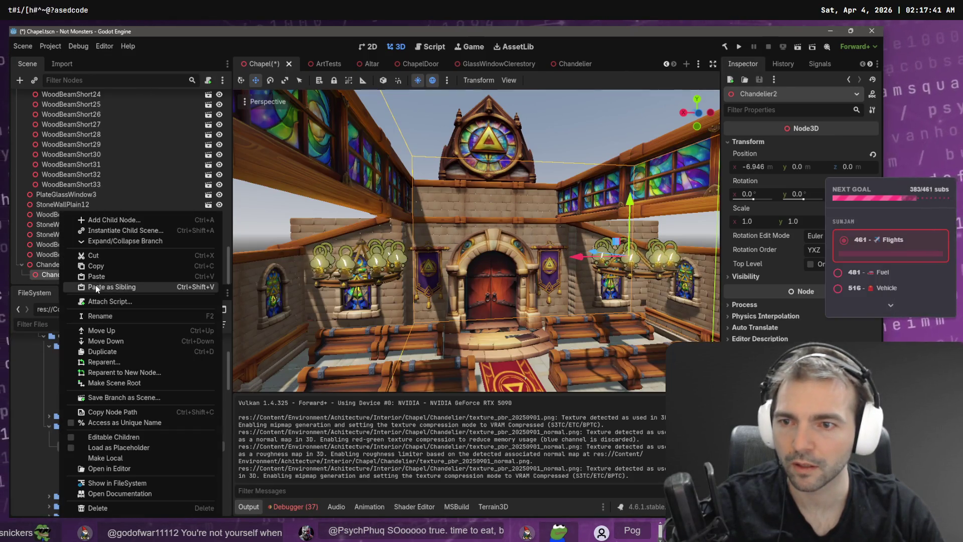
{"action": "left_click", "coordinate": [96, 358]}
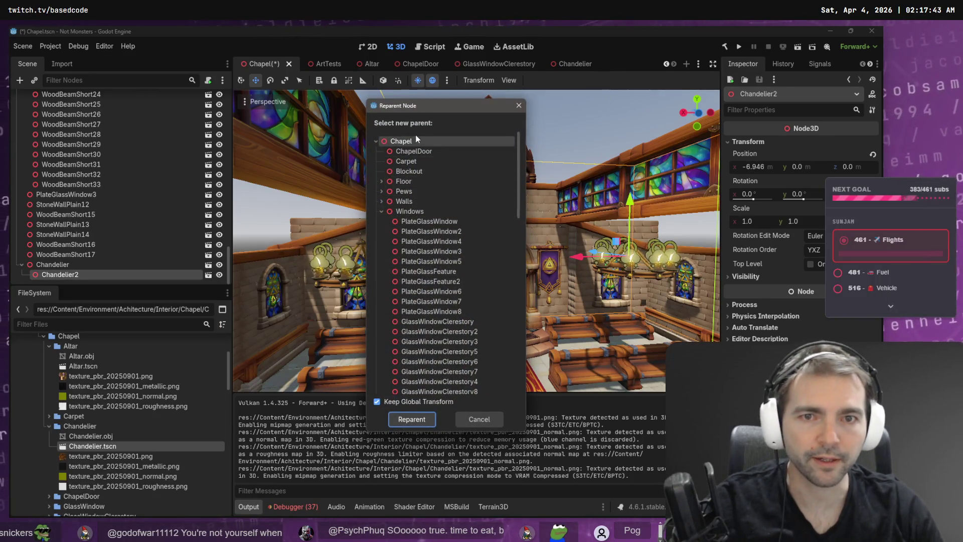
{"action": "double_click", "coordinate": [402, 142]}
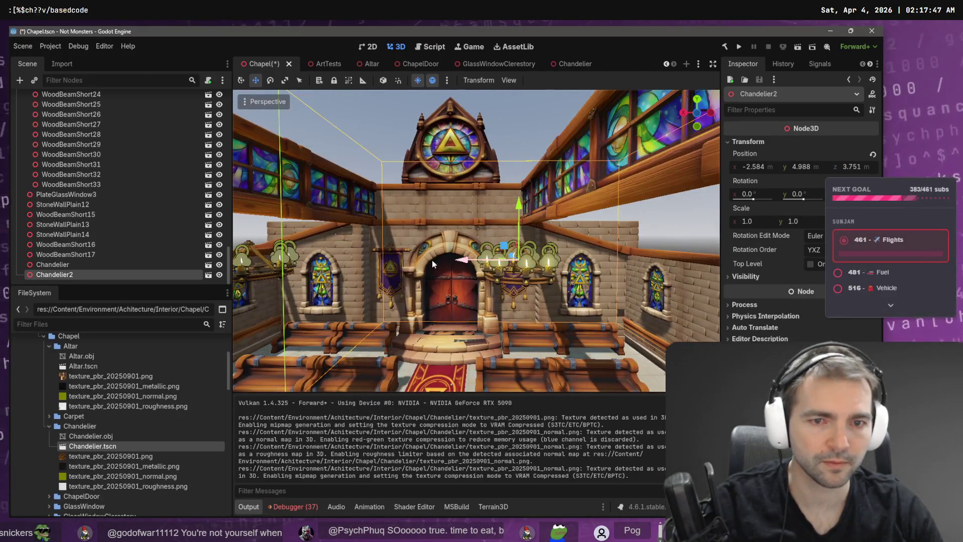
{"action": "left_click_drag", "start_coordinate": [460, 266], "coordinate": [519, 266]}
{"action": "key", "text": "f"}
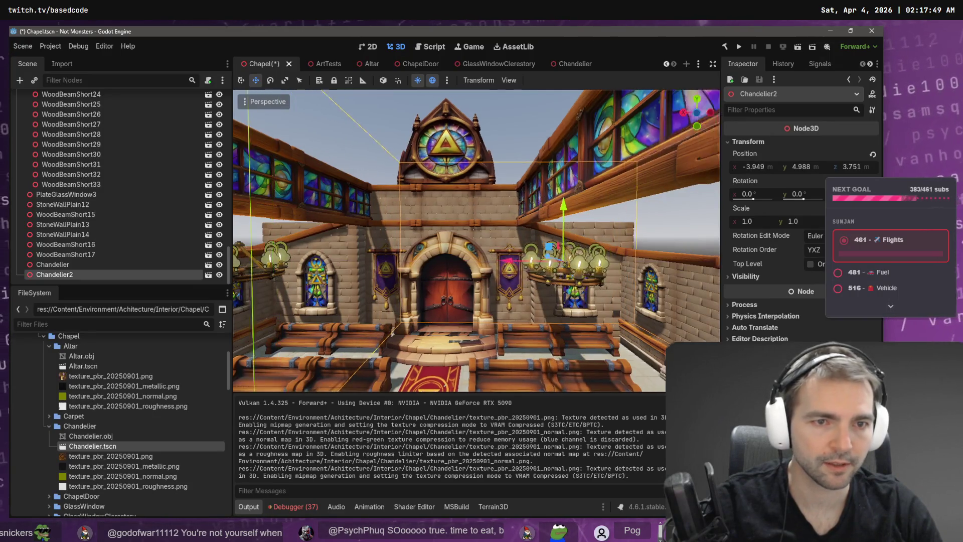
{"action": "left_click_drag", "start_coordinate": [456, 286], "coordinate": [451, 287]}
{"action": "key", "text": "ctrl+s"}
{"action": "left_click", "coordinate": [598, 173]}
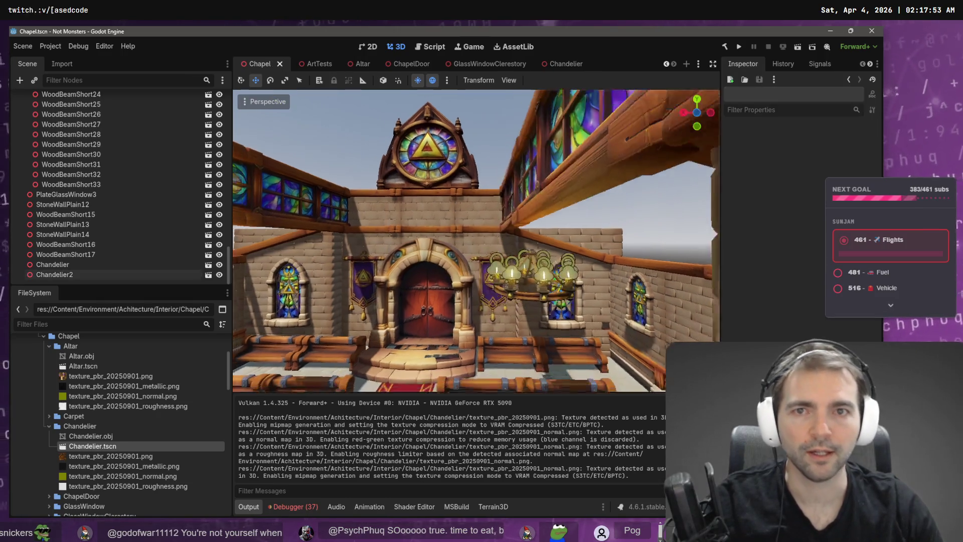
{"action": "scroll", "coordinate": [584, 170], "scroll_direction": "up", "scroll_amount": 2}
{"action": "key", "text": "F5"}
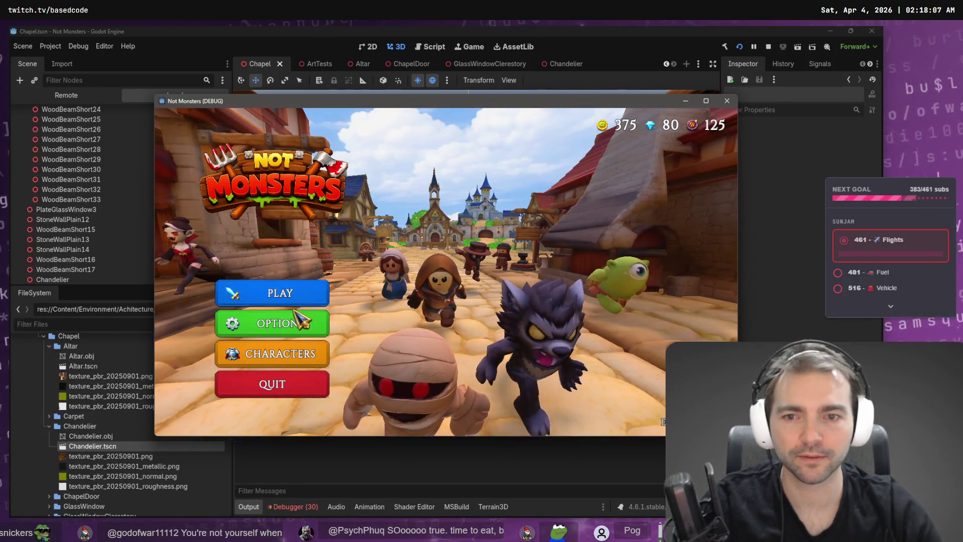
{"action": "left_click", "coordinate": [321, 284]}
{"action": "left_click", "coordinate": [439, 321]}
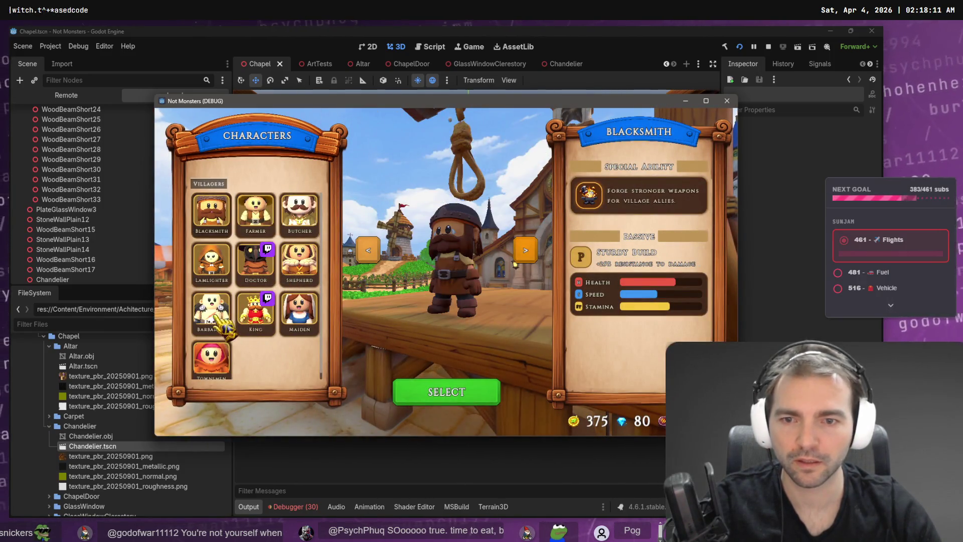
{"action": "left_click", "coordinate": [301, 271]}
{"action": "left_click", "coordinate": [299, 213]}
{"action": "left_click", "coordinate": [299, 311]}
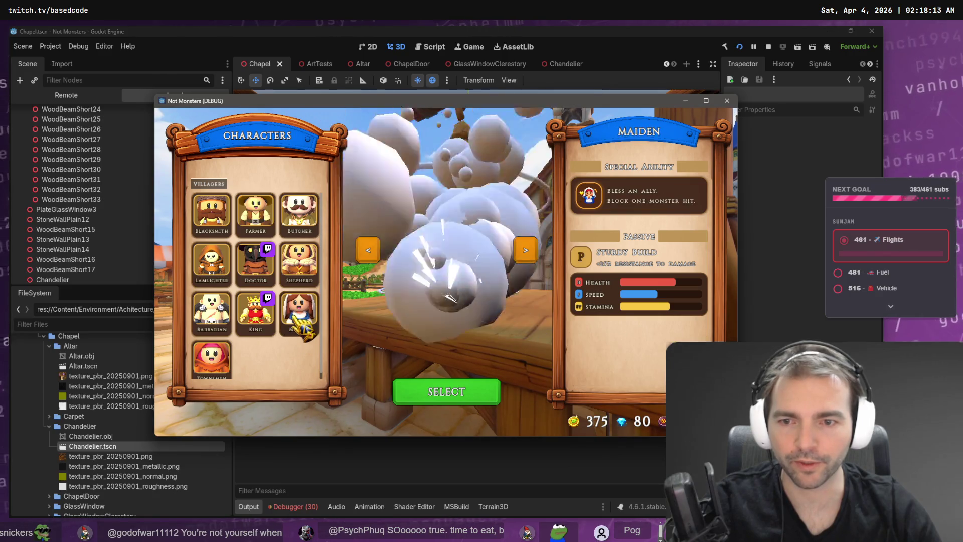
{"action": "left_click", "coordinate": [443, 393]}
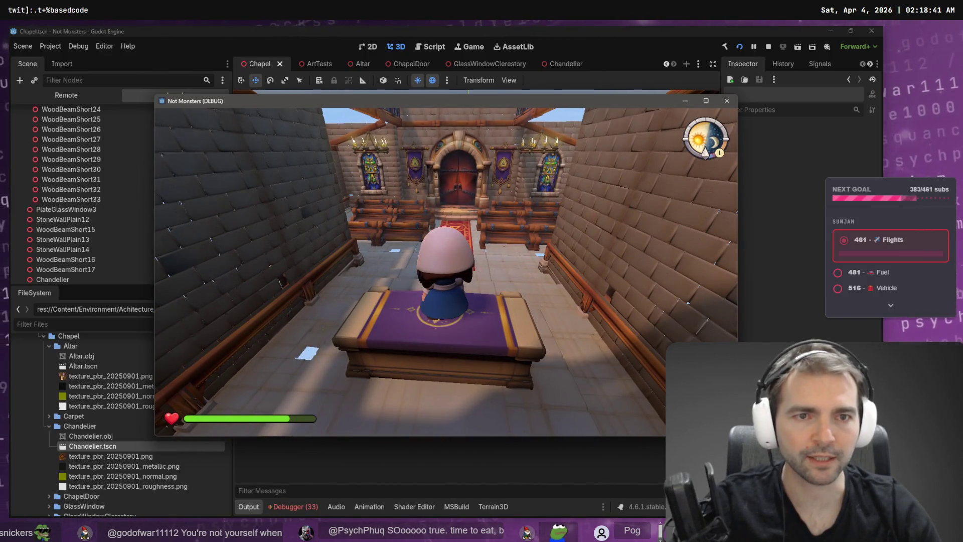
{"action": "key", "text": "F8"}
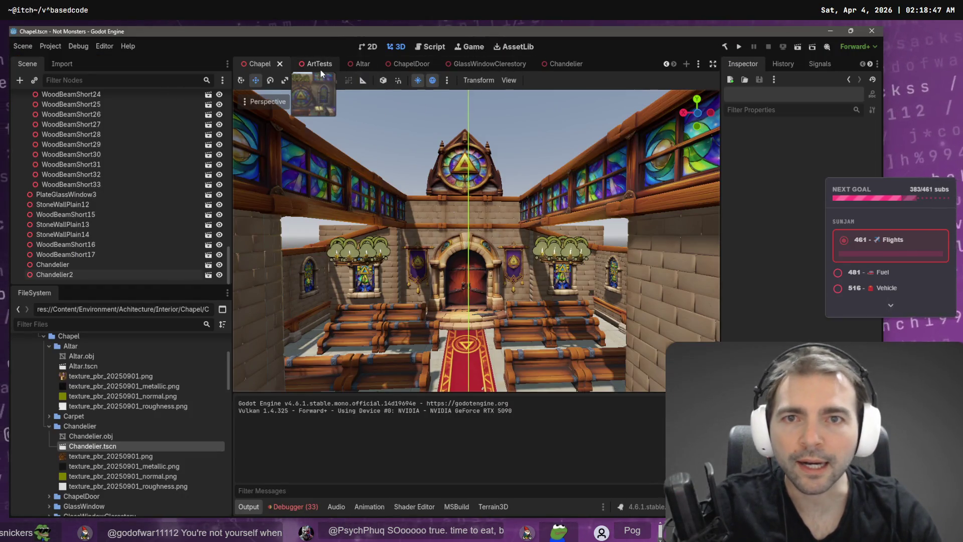
Reimport Chandelier.obj with Scale Mesh set to 1.4 on x, y and z.
{"action": "left_click", "coordinate": [316, 66]}
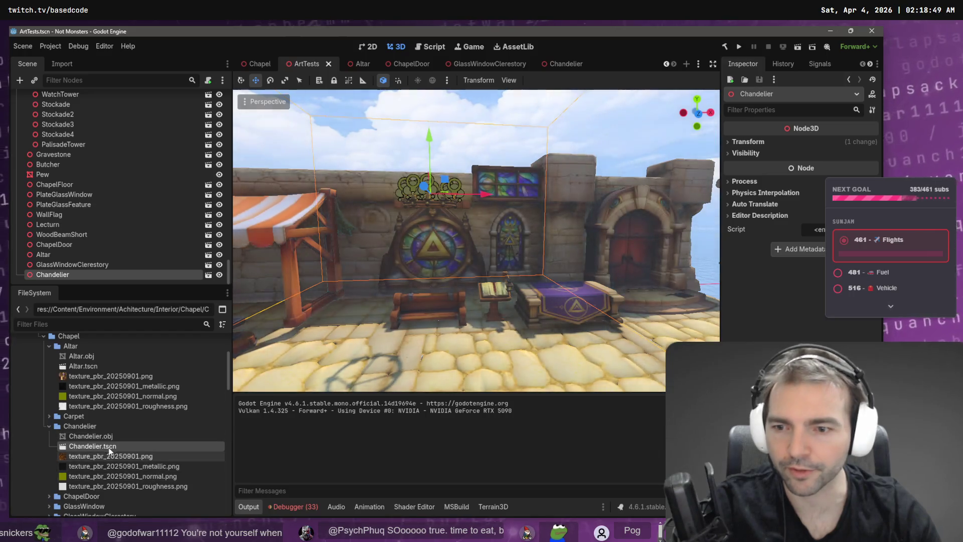
{"action": "left_click", "coordinate": [109, 436]}
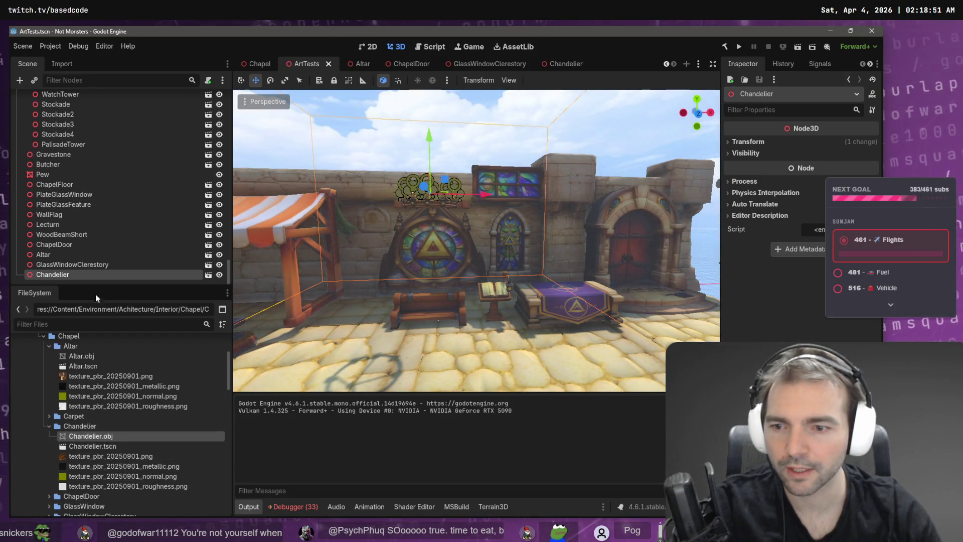
{"action": "left_click", "coordinate": [64, 63]}
{"action": "left_click", "coordinate": [60, 200]}
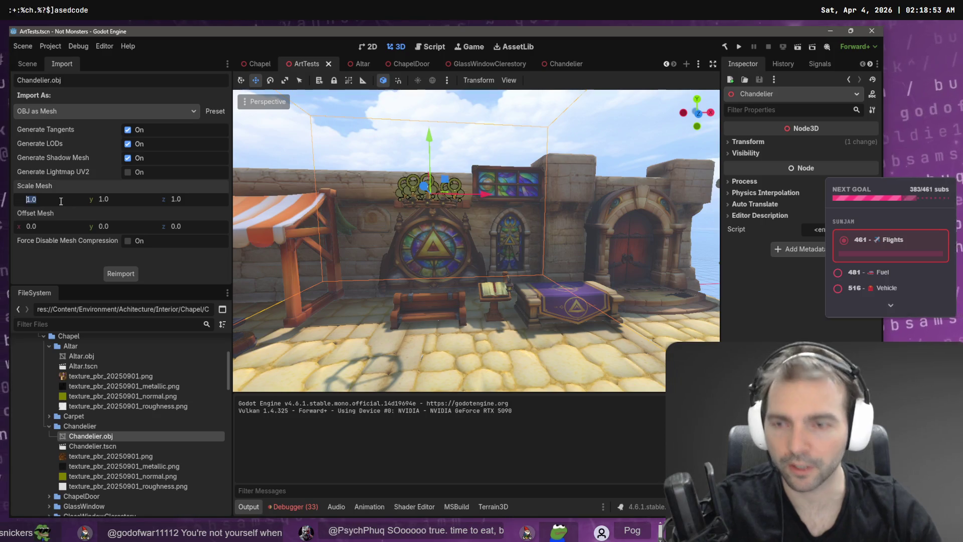
{"action": "key", "text": "Tab"}
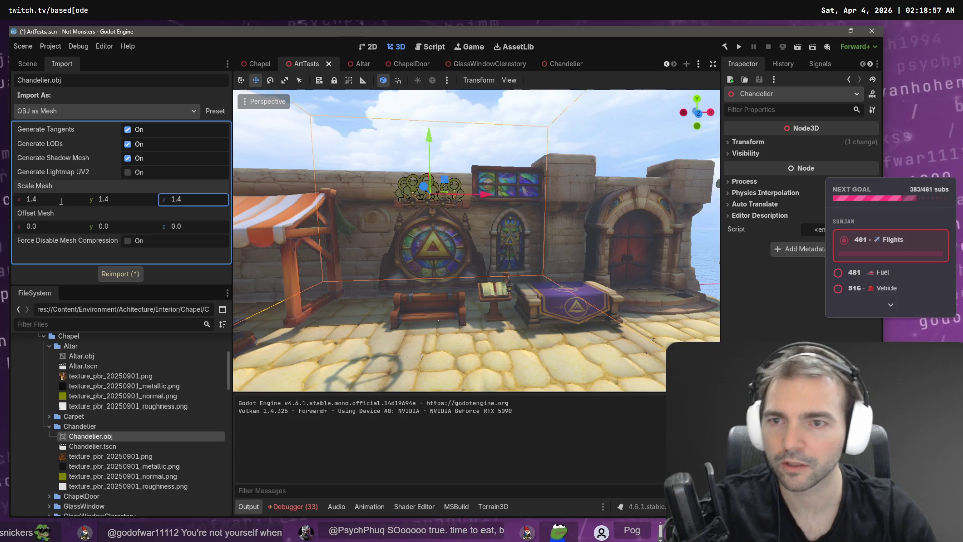
{"action": "left_click", "coordinate": [120, 273]}
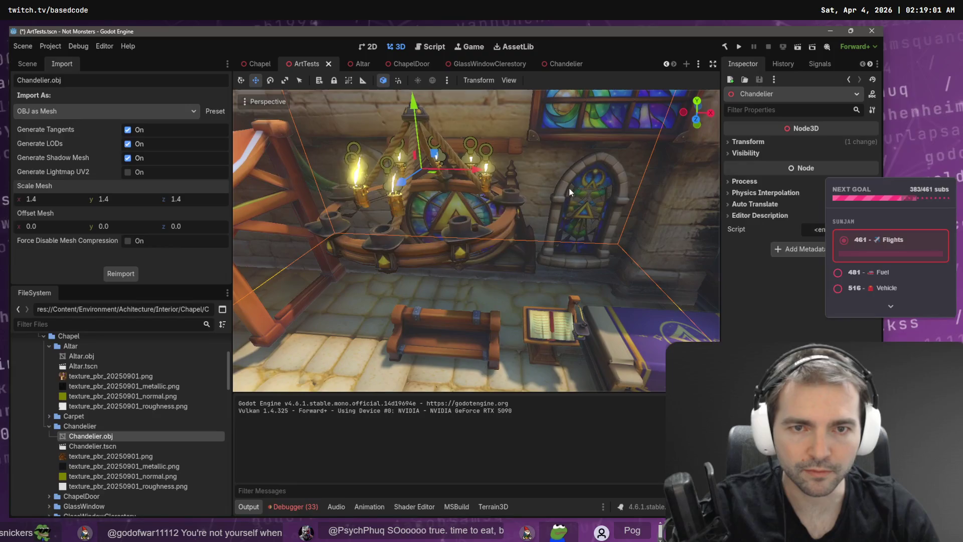
{"action": "mouse_move", "coordinate": [268, 62]}
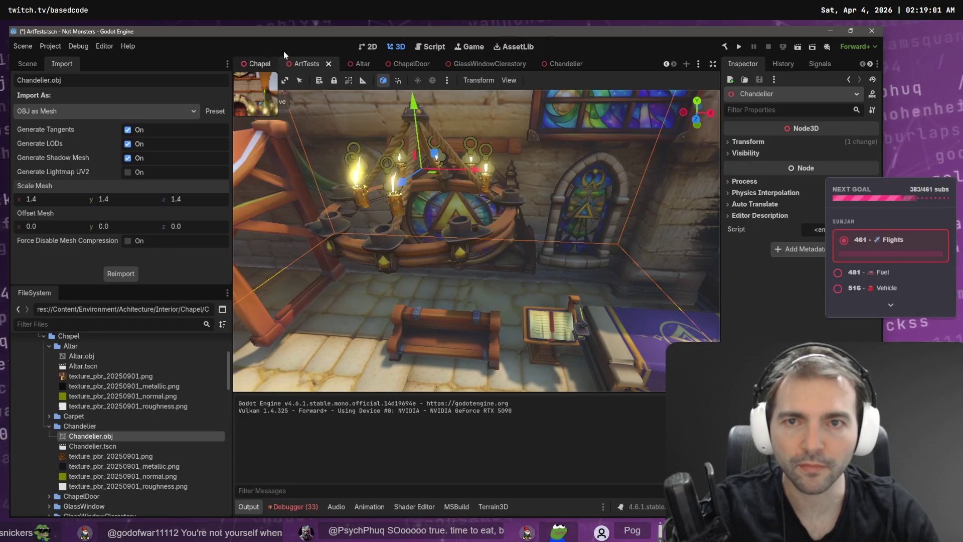
{"action": "left_click", "coordinate": [567, 62]}
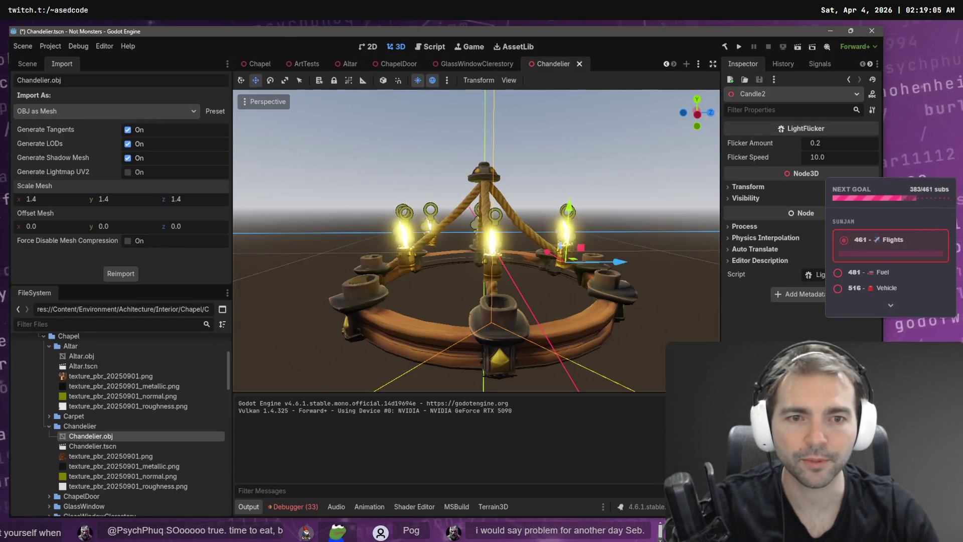
Reposition Candle3 and Candle6 on the ring and place a duplicate Candle7.
{"action": "left_click", "coordinate": [501, 269]}
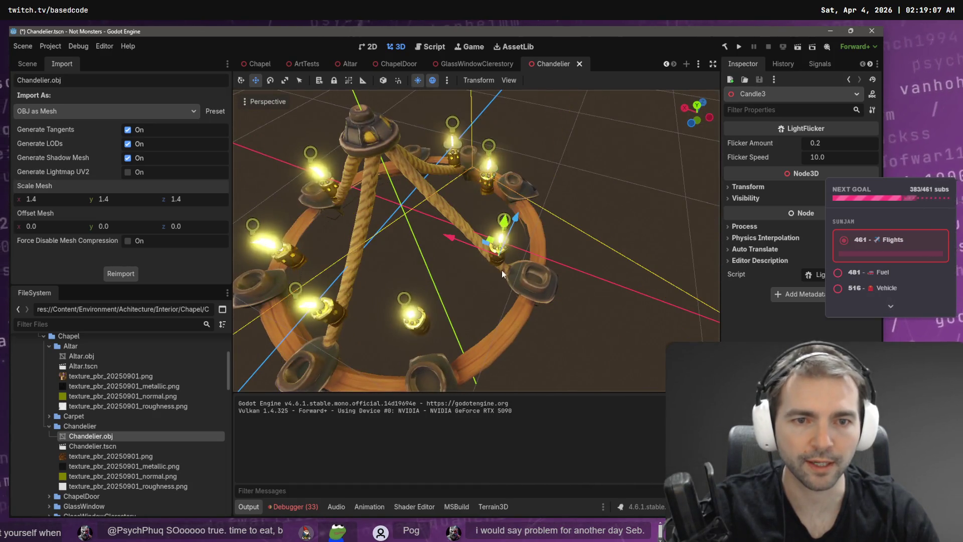
{"action": "mouse_move", "coordinate": [451, 240]}
{"action": "left_mouse_down"}
{"action": "mouse_move", "coordinate": [485, 255]}
{"action": "mouse_move", "coordinate": [483, 275]}
{"action": "mouse_move", "coordinate": [514, 252]}
{"action": "mouse_move", "coordinate": [523, 261]}
{"action": "mouse_move", "coordinate": [471, 248]}
{"action": "left_mouse_up"}
{"action": "left_click", "coordinate": [428, 308]}
{"action": "left_click", "coordinate": [455, 277]}
{"action": "mouse_move", "coordinate": [444, 291]}
{"action": "left_mouse_down"}
{"action": "mouse_move", "coordinate": [467, 312]}
{"action": "mouse_move", "coordinate": [483, 305]}
{"action": "mouse_move", "coordinate": [441, 286]}
{"action": "mouse_move", "coordinate": [440, 274]}
{"action": "left_mouse_up"}
{"action": "key", "text": "ctrl+d"}
{"action": "scroll", "coordinate": [480, 305], "scroll_direction": "down", "scroll_amount": 3}
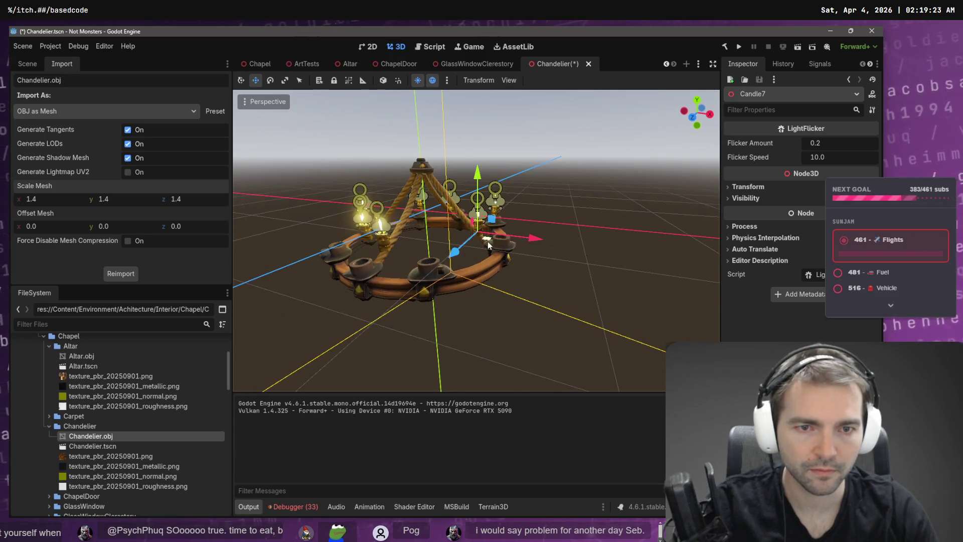
{"action": "left_click_drag", "start_coordinate": [488, 242], "coordinate": [516, 248]}
Move Candle1 and Candle2 onto empty ring holders and view the whole chandelier.
{"action": "left_click", "coordinate": [406, 254]}
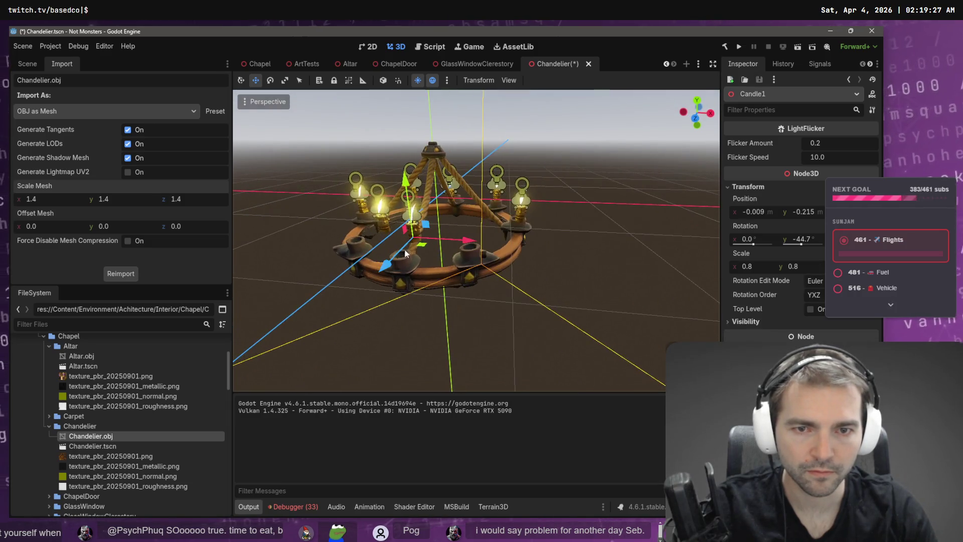
{"action": "mouse_move", "coordinate": [422, 247]}
{"action": "left_mouse_down"}
{"action": "mouse_move", "coordinate": [404, 264]}
{"action": "mouse_move", "coordinate": [481, 253]}
{"action": "left_mouse_up"}
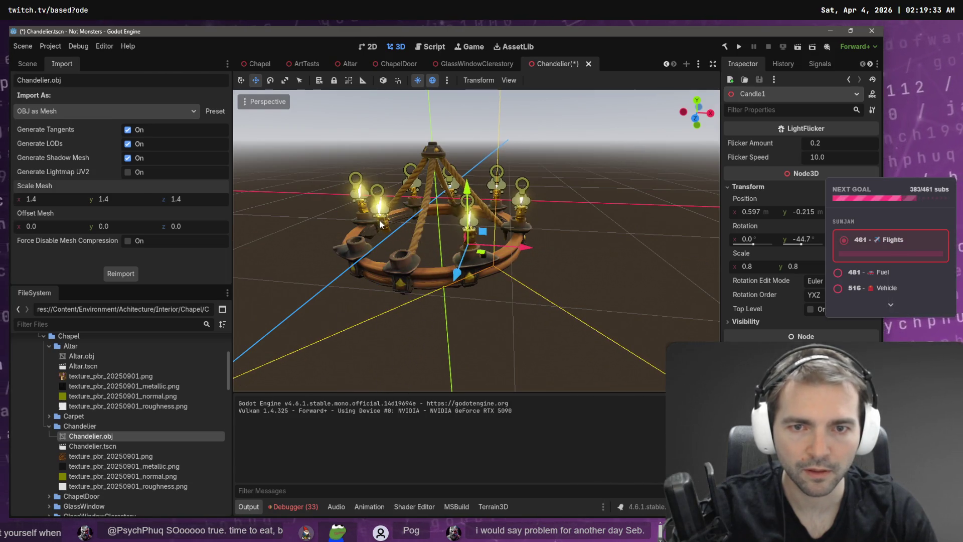
{"action": "left_click", "coordinate": [381, 224]}
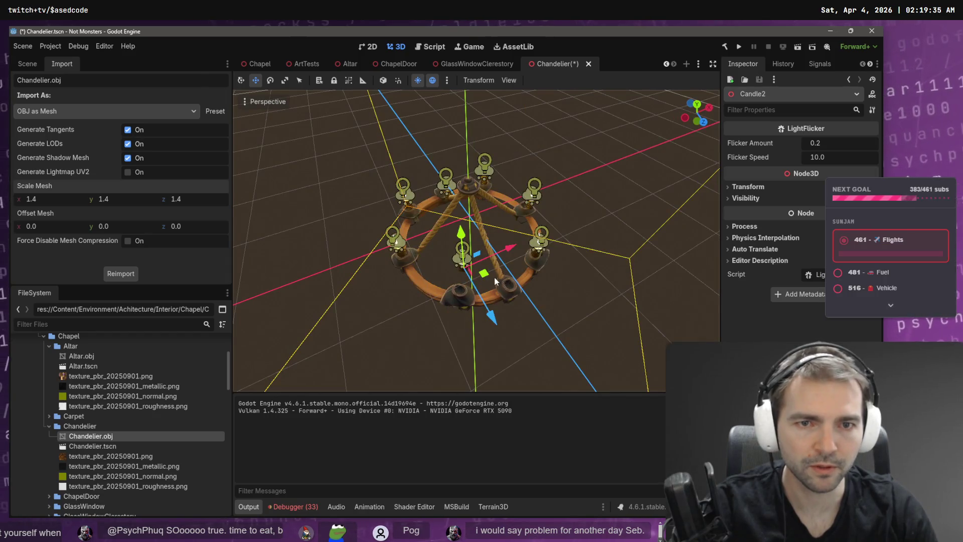
{"action": "left_click_drag", "start_coordinate": [486, 271], "coordinate": [536, 290]}
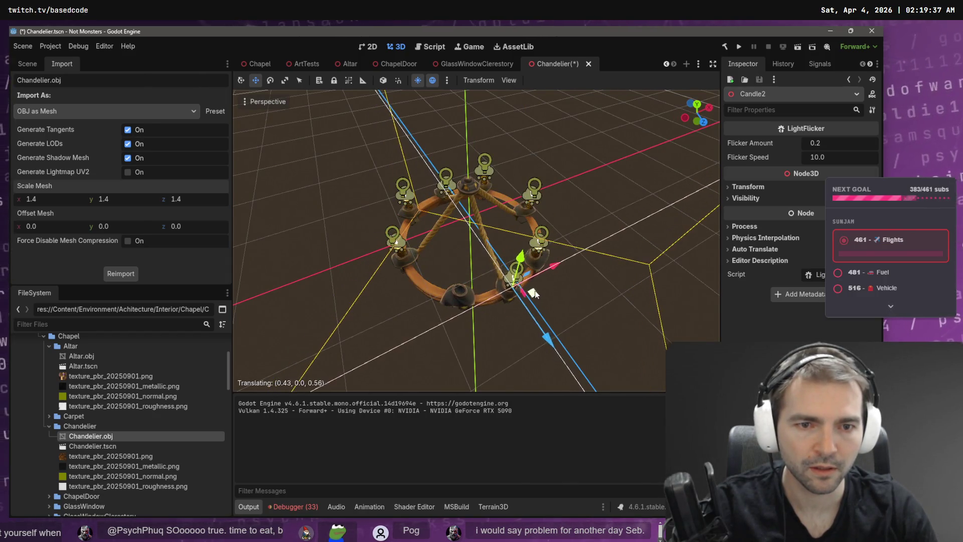
{"action": "scroll", "coordinate": [536, 290], "scroll_direction": "up", "scroll_amount": 2}
{"action": "scroll", "coordinate": [406, 228], "scroll_direction": "up", "scroll_amount": 3}
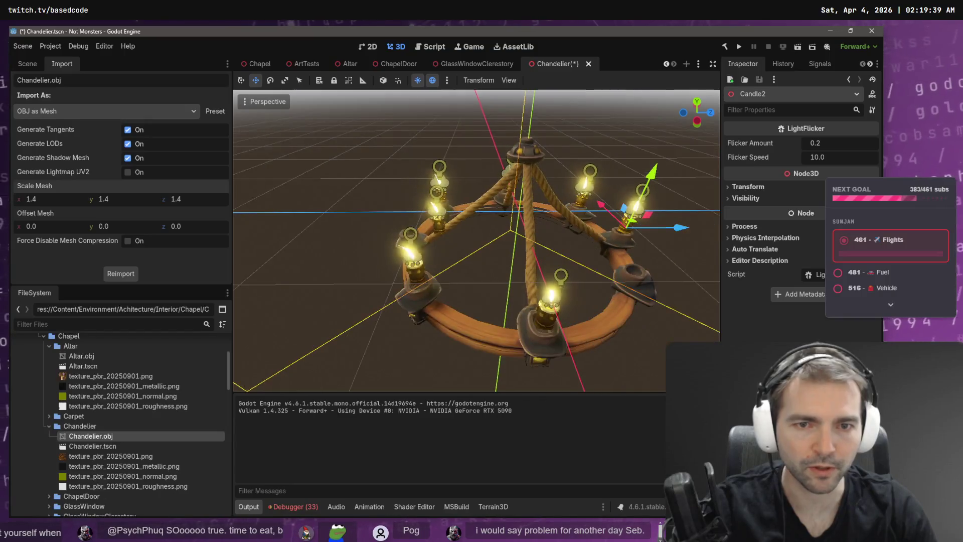
{"action": "left_click", "coordinate": [378, 250]}
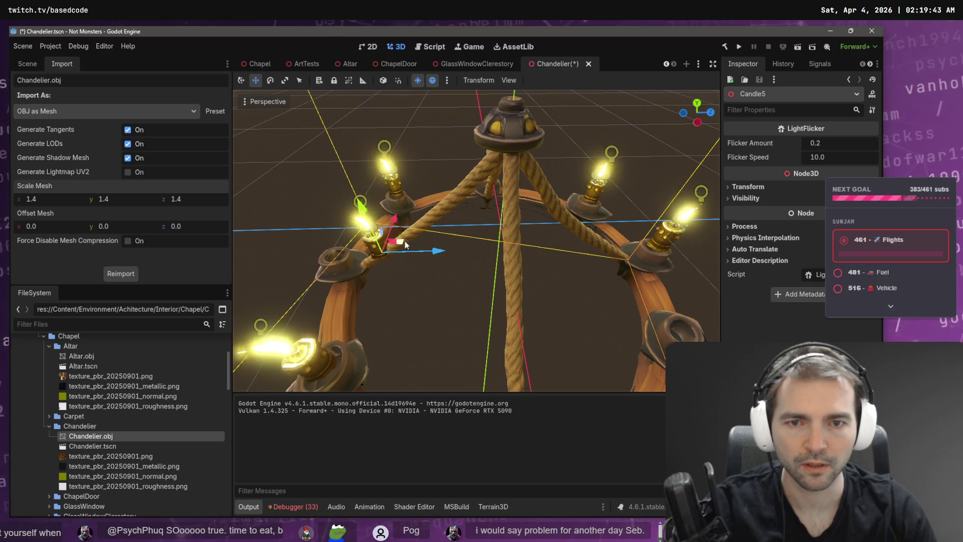
{"action": "left_click_drag", "start_coordinate": [362, 239], "coordinate": [321, 236]}
{"action": "scroll", "coordinate": [363, 239], "scroll_direction": "down", "scroll_amount": 5}
{"action": "scroll", "coordinate": [410, 246], "scroll_direction": "up", "scroll_amount": 2}
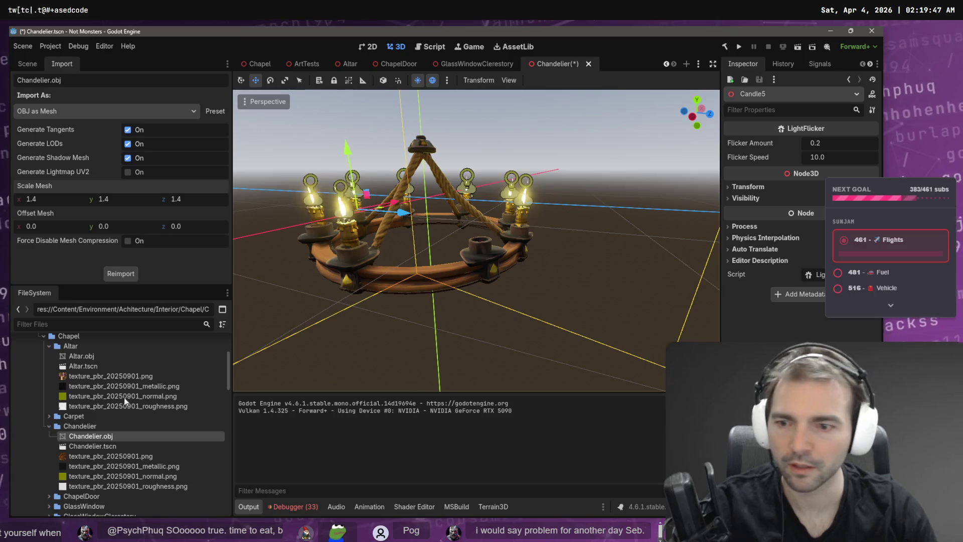
Duplicate Candle7 and move the copy onto the chandelier ring.
{"action": "left_click", "coordinate": [28, 65]}
{"action": "left_click", "coordinate": [76, 180]}
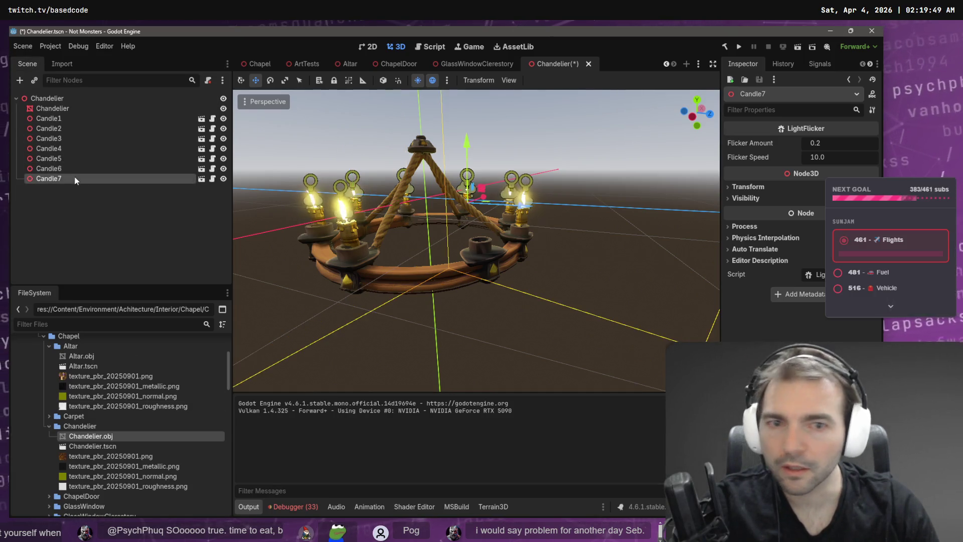
{"action": "key", "text": "ctrl+d"}
{"action": "left_click_drag", "start_coordinate": [541, 215], "coordinate": [549, 213]}
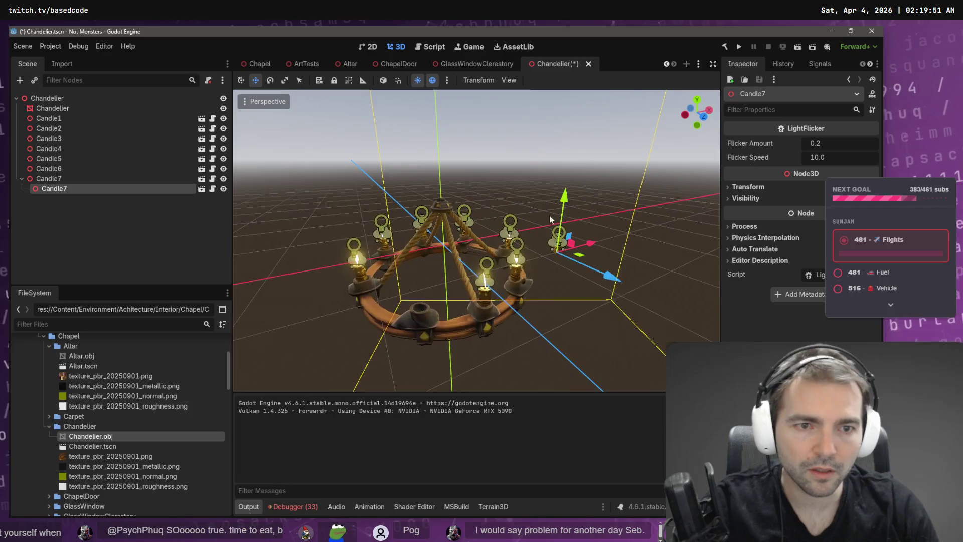
{"action": "mouse_move", "coordinate": [577, 262]}
{"action": "left_mouse_down"}
{"action": "mouse_move", "coordinate": [450, 320]}
{"action": "mouse_move", "coordinate": [461, 329]}
{"action": "left_mouse_up"}
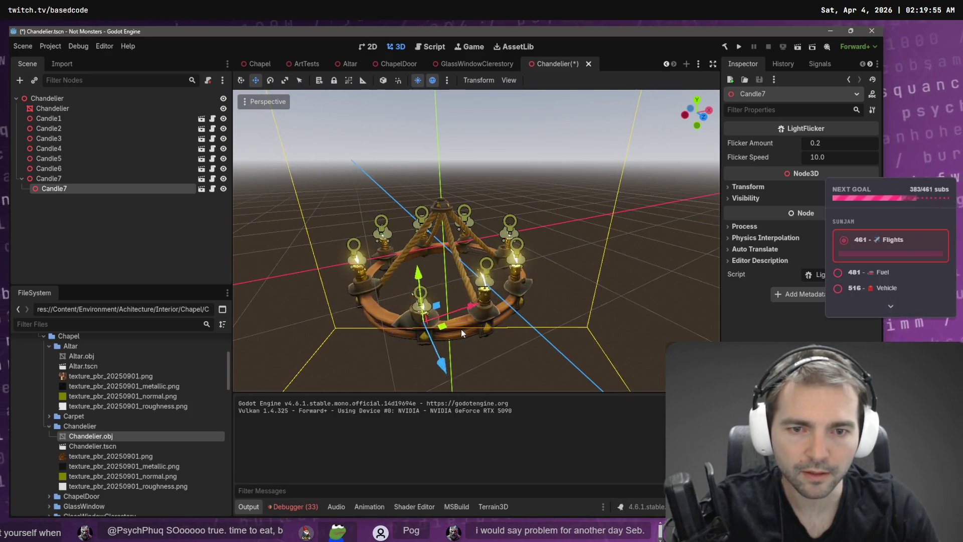
{"action": "scroll", "coordinate": [462, 329], "scroll_direction": "down", "scroll_amount": 3}
{"action": "scroll", "coordinate": [461, 329], "scroll_direction": "up", "scroll_amount": 5}
{"action": "key", "text": "f"}
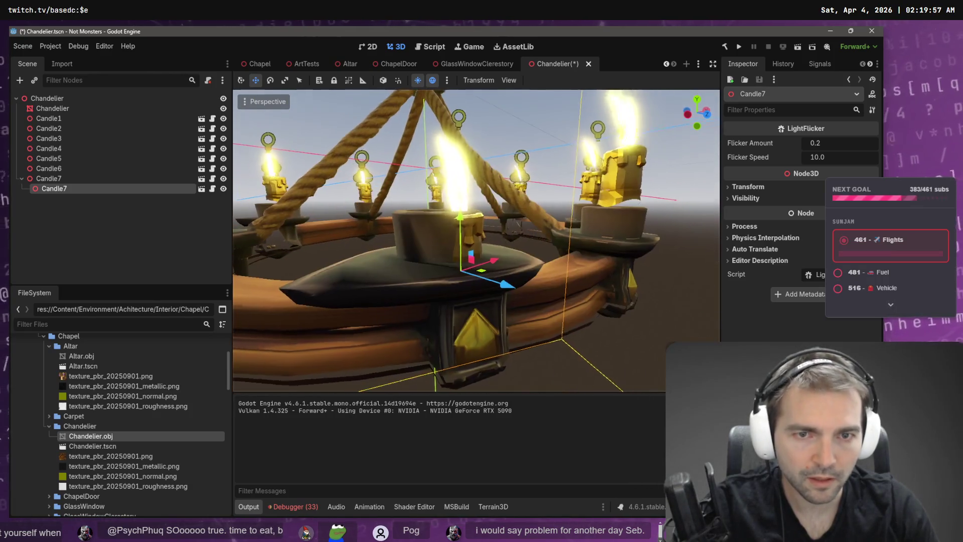
{"action": "left_click_drag", "start_coordinate": [458, 222], "coordinate": [458, 155]}
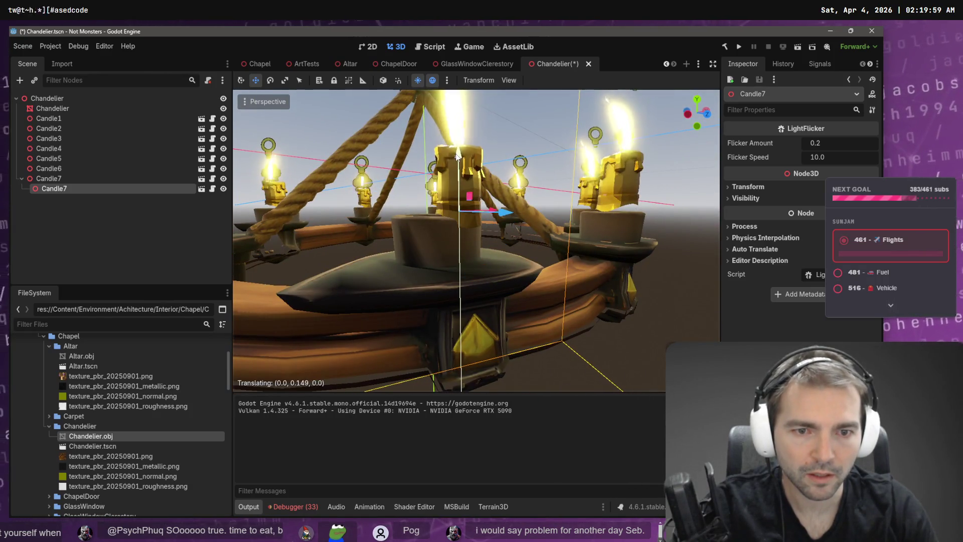
Nudge the new candle into its holder, checking it beside Candle5 from lower and higher views.
{"action": "key", "text": "q"}
{"action": "left_click_drag", "start_coordinate": [465, 258], "coordinate": [485, 246]}
{"action": "left_click_drag", "start_coordinate": [399, 227], "coordinate": [390, 224]}
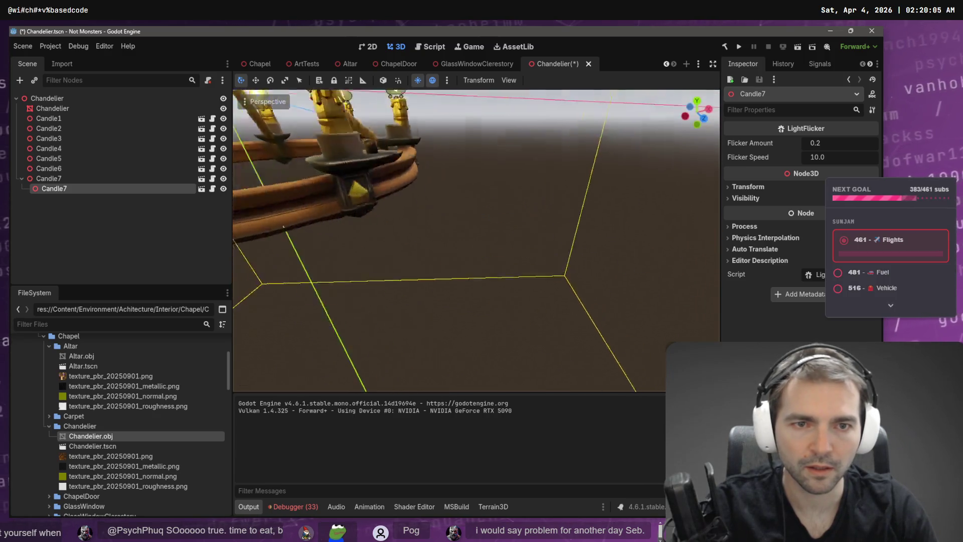
{"action": "key", "text": "w"}
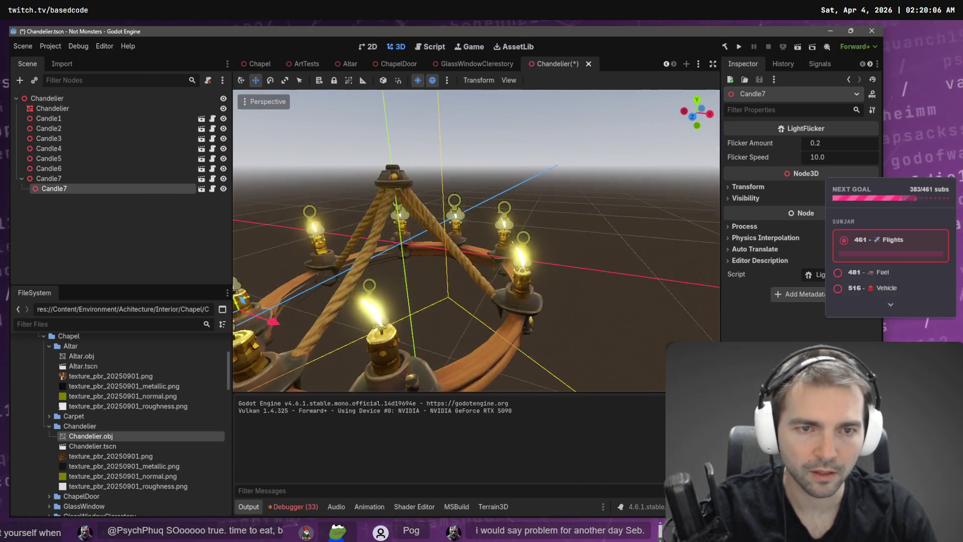
{"action": "mouse_move", "coordinate": [442, 281]}
{"action": "left_mouse_down"}
{"action": "mouse_move", "coordinate": [489, 287]}
{"action": "mouse_move", "coordinate": [481, 269]}
{"action": "mouse_move", "coordinate": [496, 236]}
{"action": "mouse_move", "coordinate": [546, 241]}
{"action": "mouse_move", "coordinate": [533, 246]}
{"action": "left_mouse_up"}
{"action": "left_click", "coordinate": [489, 287]}
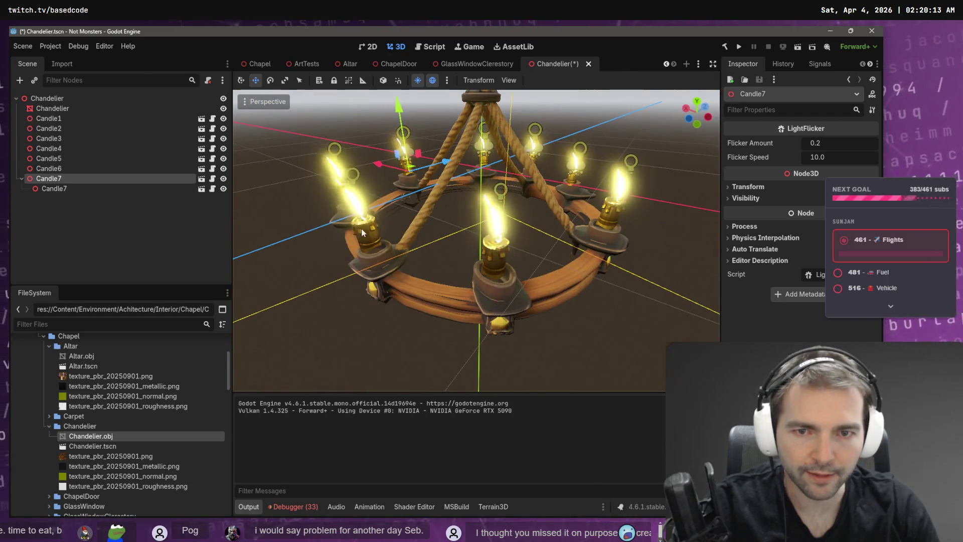
{"action": "left_click", "coordinate": [364, 232]}
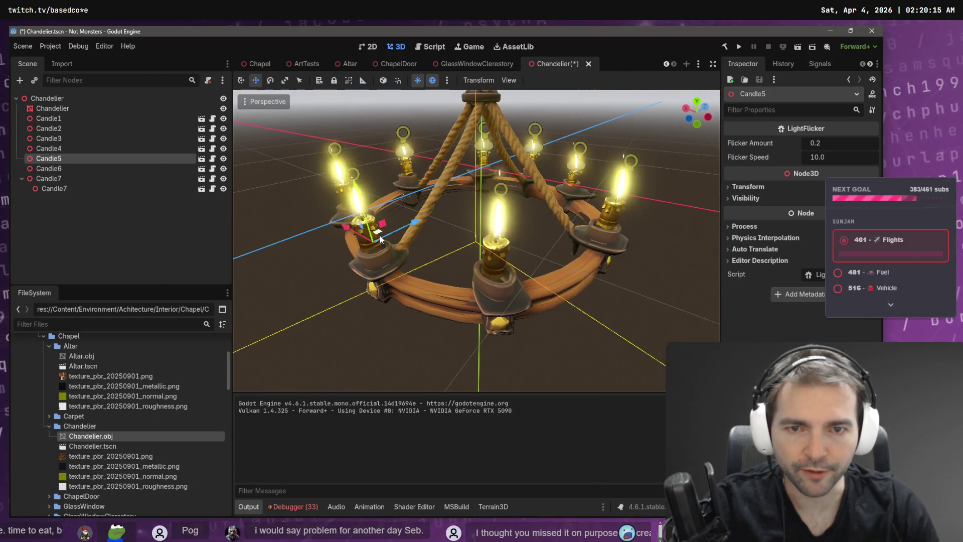
{"action": "left_click_drag", "start_coordinate": [438, 234], "coordinate": [321, 201]}
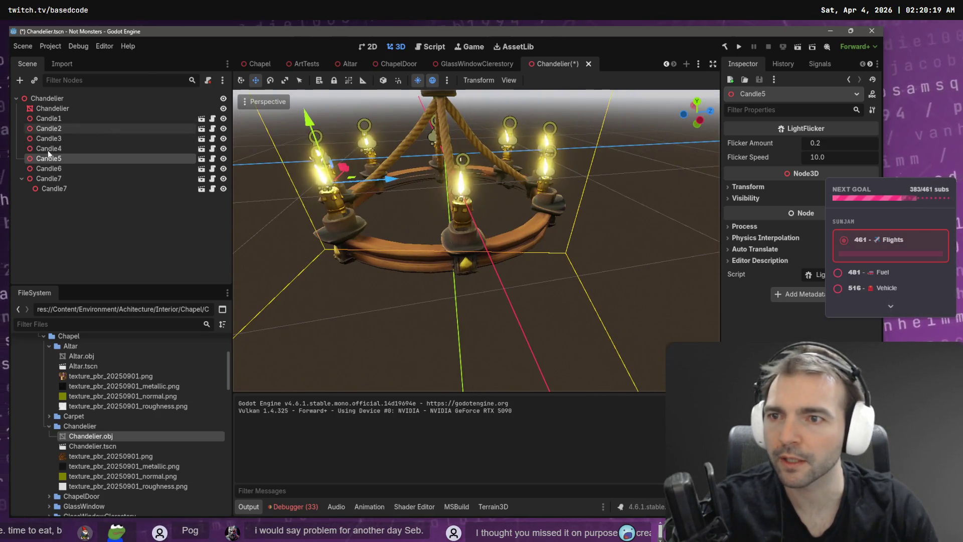
Move the copy under Chandelier as Candle8 and lower all eight candles slightly.
{"action": "left_click", "coordinate": [63, 189]}
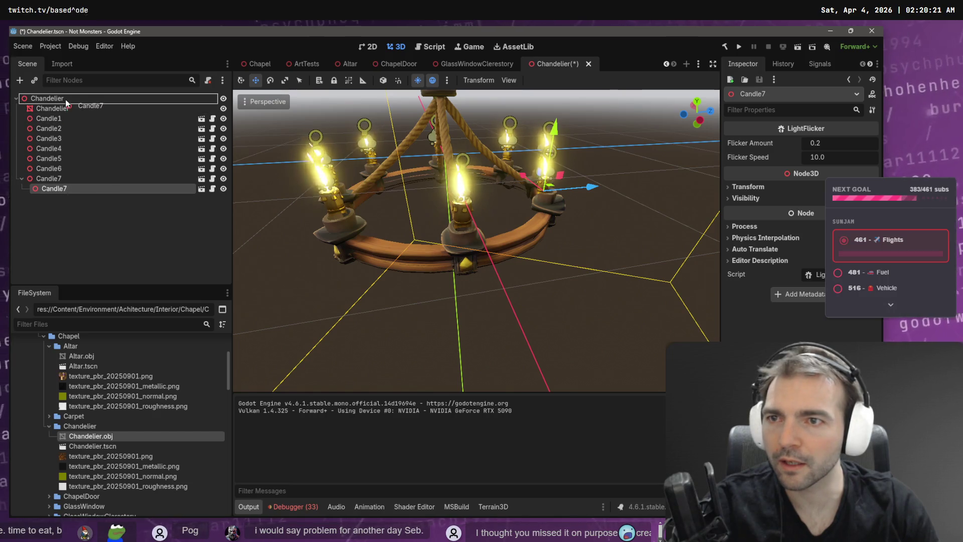
{"action": "left_click_drag", "start_coordinate": [65, 99], "coordinate": [65, 99]}
{"action": "left_click", "coordinate": [63, 118], "text": "shift"}
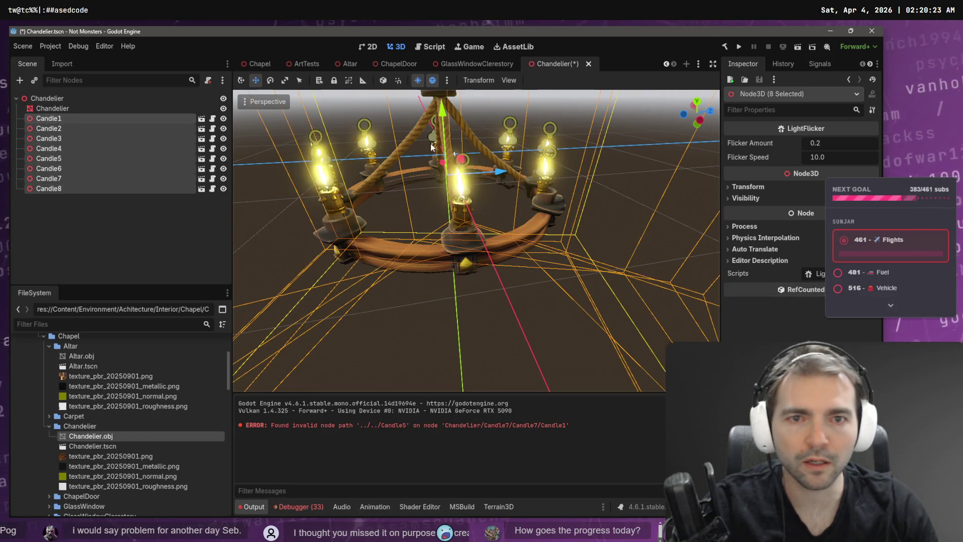
{"action": "left_click_drag", "start_coordinate": [444, 115], "coordinate": [449, 123]}
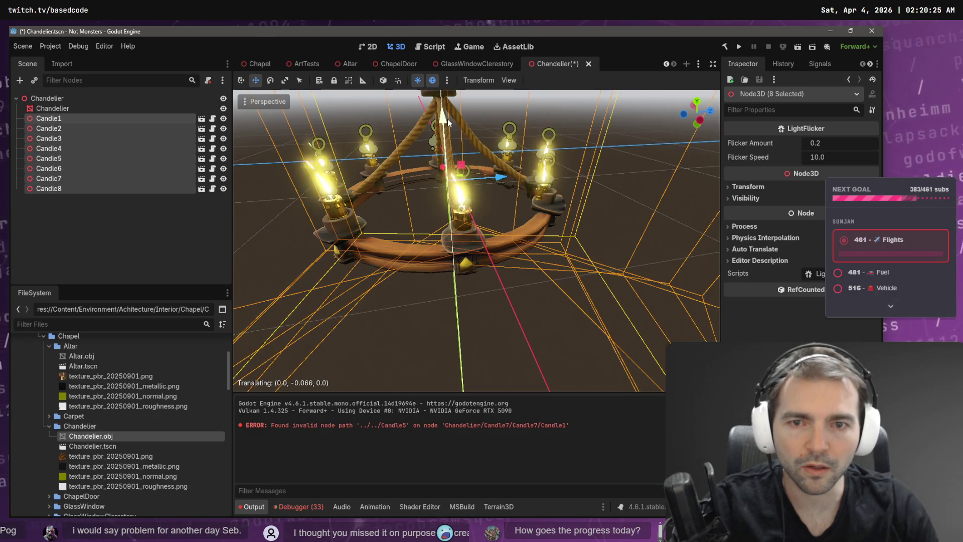
Inspect Candle8 up close and save the chandelier scene.
{"action": "left_click", "coordinate": [610, 133]}
{"action": "left_click", "coordinate": [546, 189]}
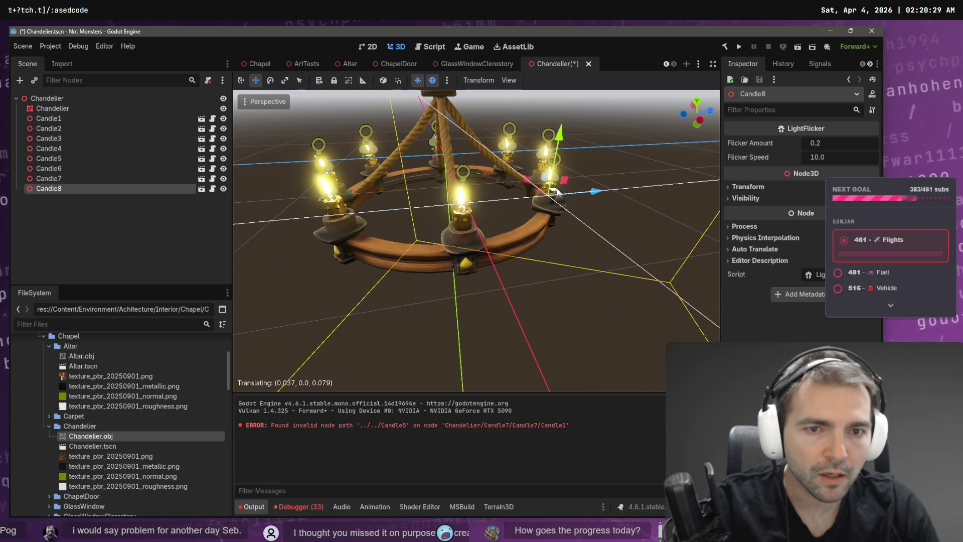
{"action": "left_click", "coordinate": [637, 148]}
{"action": "mouse_move", "coordinate": [637, 149]}
{"action": "left_mouse_down"}
{"action": "mouse_move", "coordinate": [517, 161]}
{"action": "mouse_move", "coordinate": [693, 154]}
{"action": "left_mouse_up"}
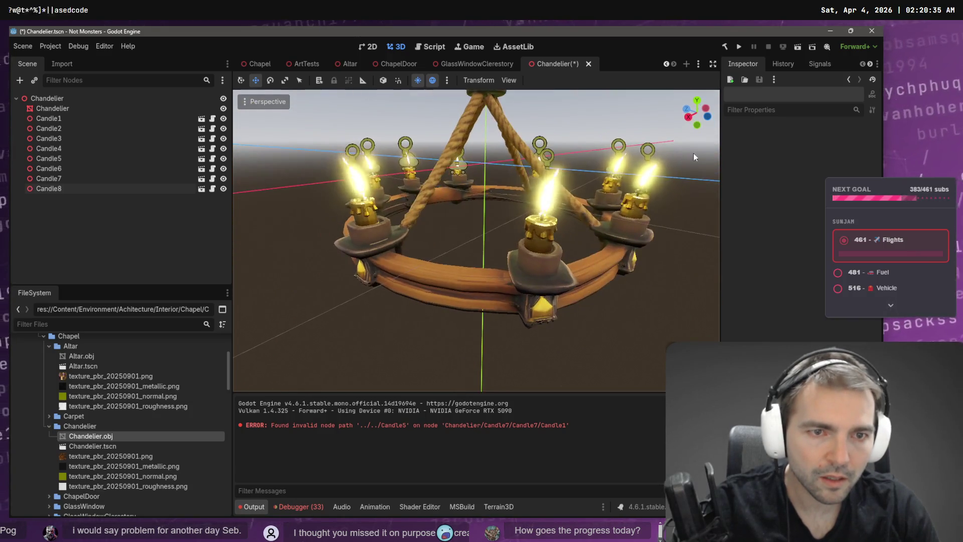
{"action": "key", "text": "ctrl+s"}
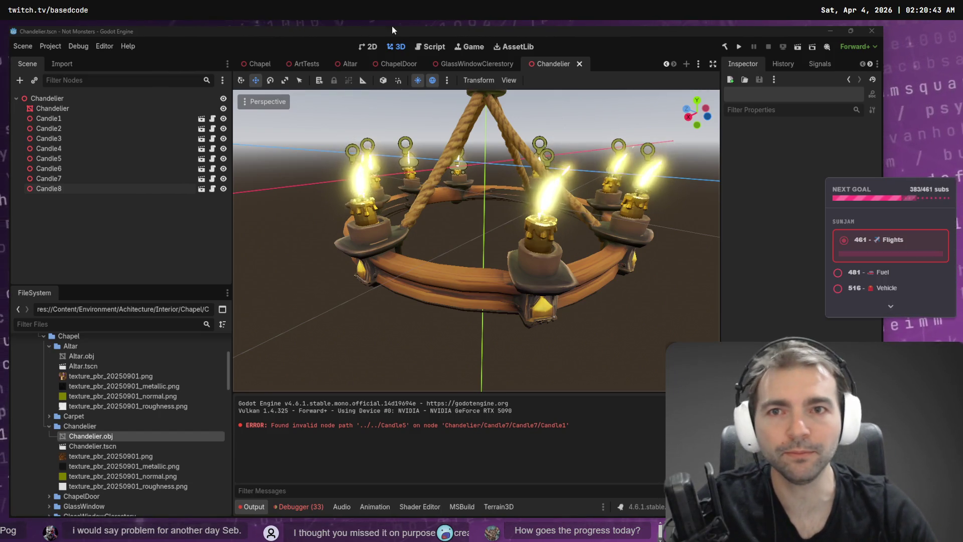
{"action": "left_click", "coordinate": [258, 63]}
Fly through the chapel toward the chandelier and the door, then run the project with F5.
{"action": "key", "text": "w"}
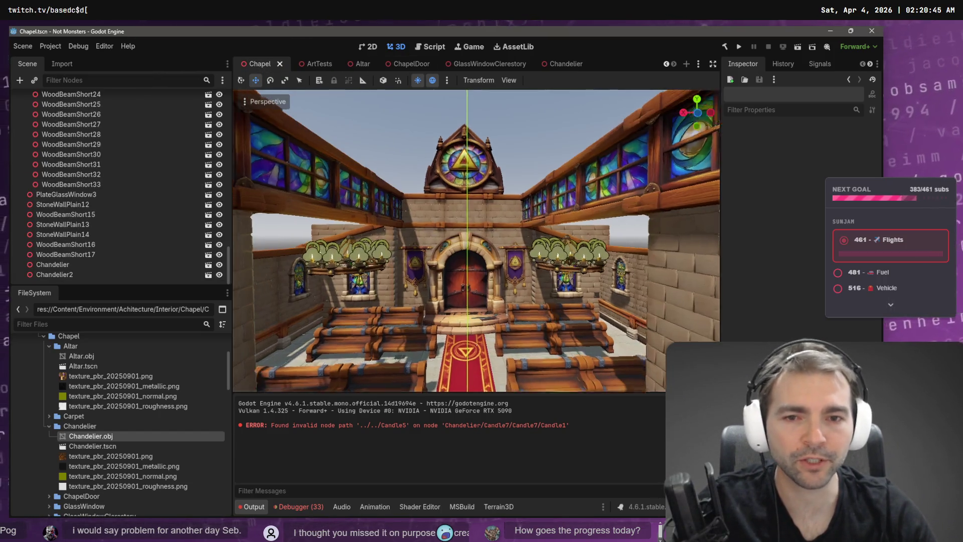
{"action": "key", "text": "s"}
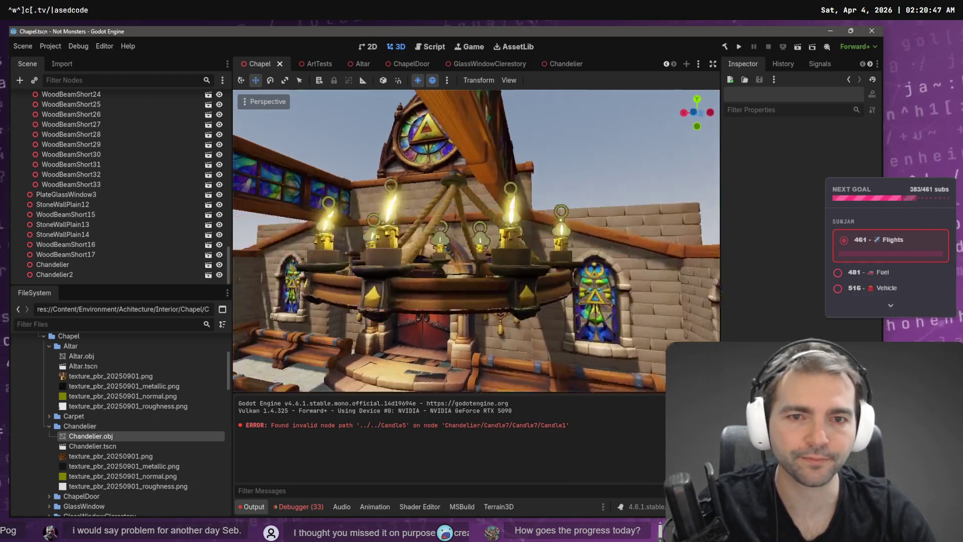
{"action": "key", "text": "s"}
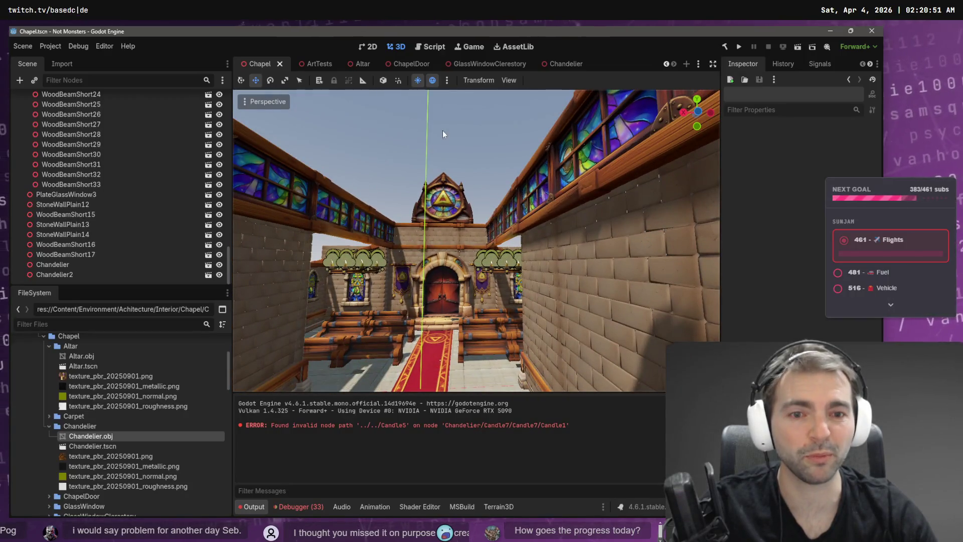
{"action": "key", "text": "w"}
{"action": "key", "text": "F5"}
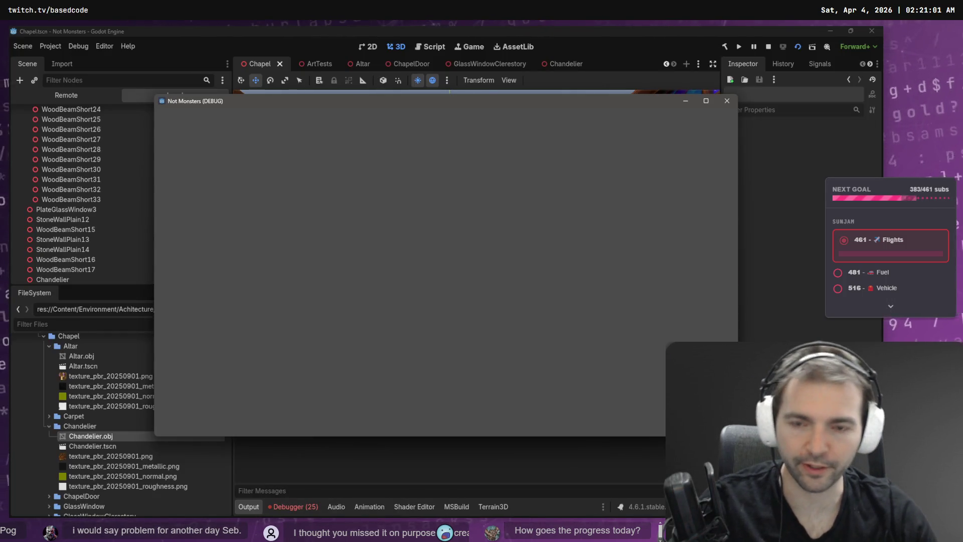
Restart the game and host an online game to reach character selection.
{"action": "key", "text": "F8"}
{"action": "key", "text": "F5"}
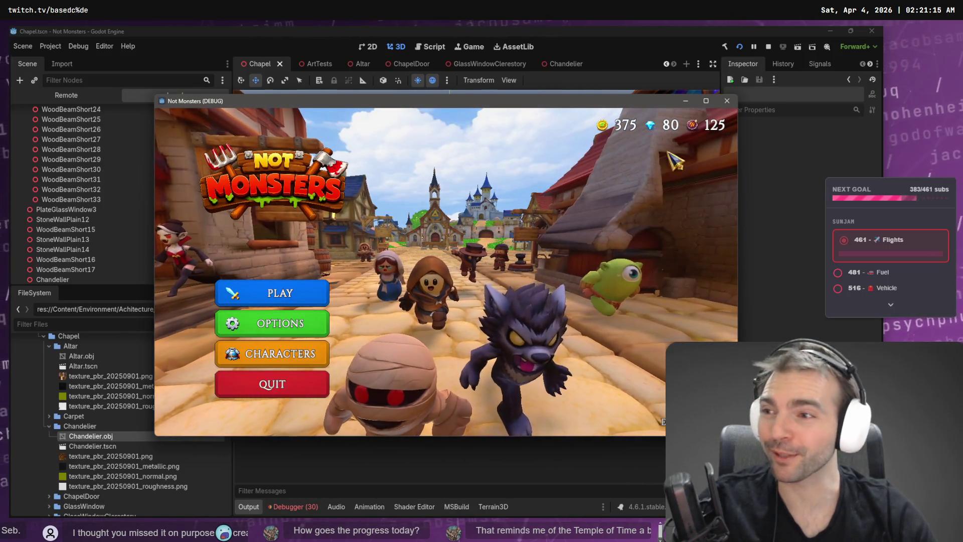
{"action": "left_click", "coordinate": [316, 295]}
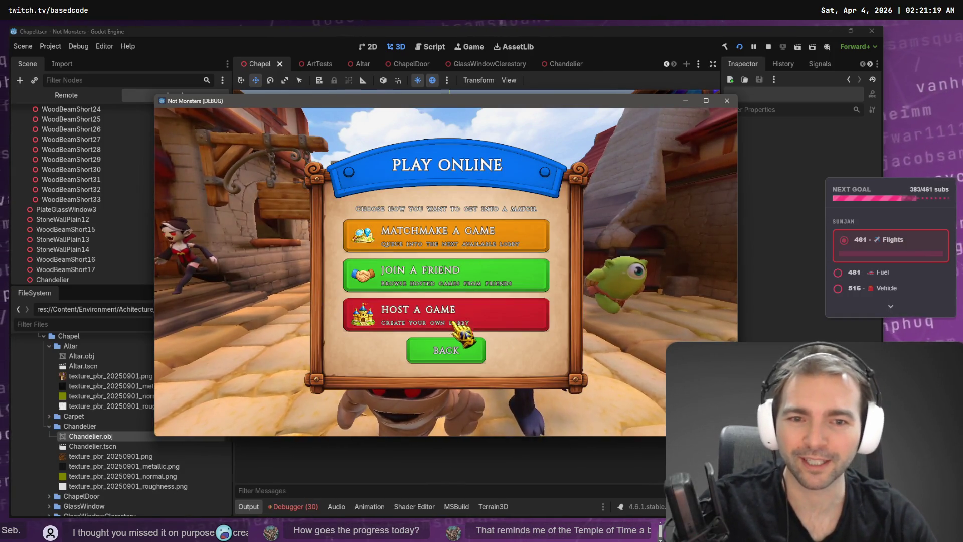
{"action": "left_click", "coordinate": [454, 323]}
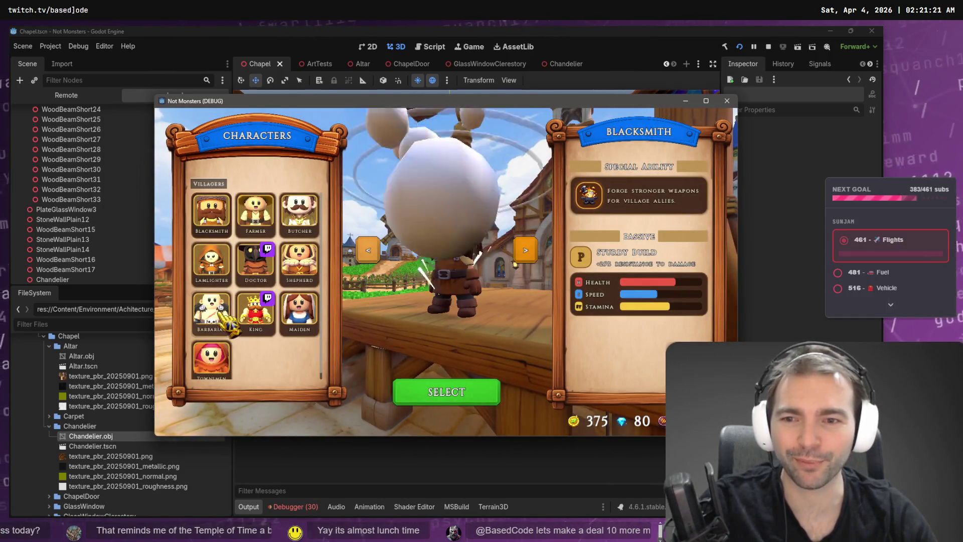
Preview Barbarian and Shepherd, then play as the Werewolf monster and load the lobby.
{"action": "left_click", "coordinate": [213, 313]}
{"action": "left_click", "coordinate": [299, 263]}
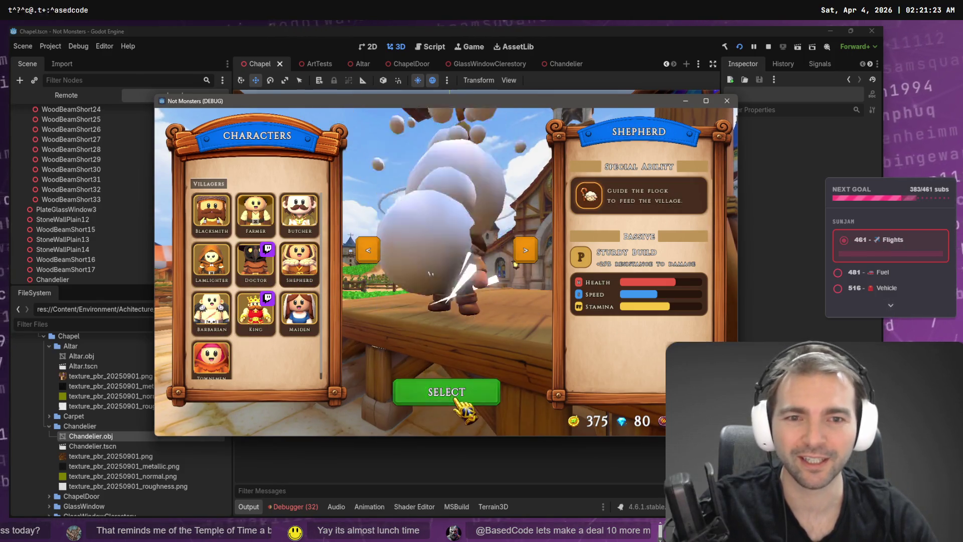
{"action": "left_click", "coordinate": [457, 397]}
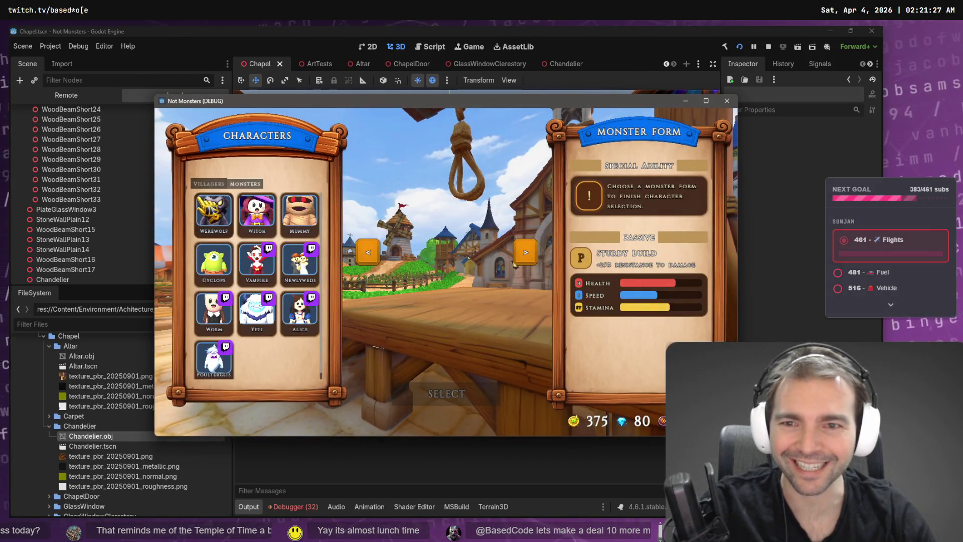
{"action": "left_click", "coordinate": [208, 204]}
{"action": "left_click", "coordinate": [454, 390]}
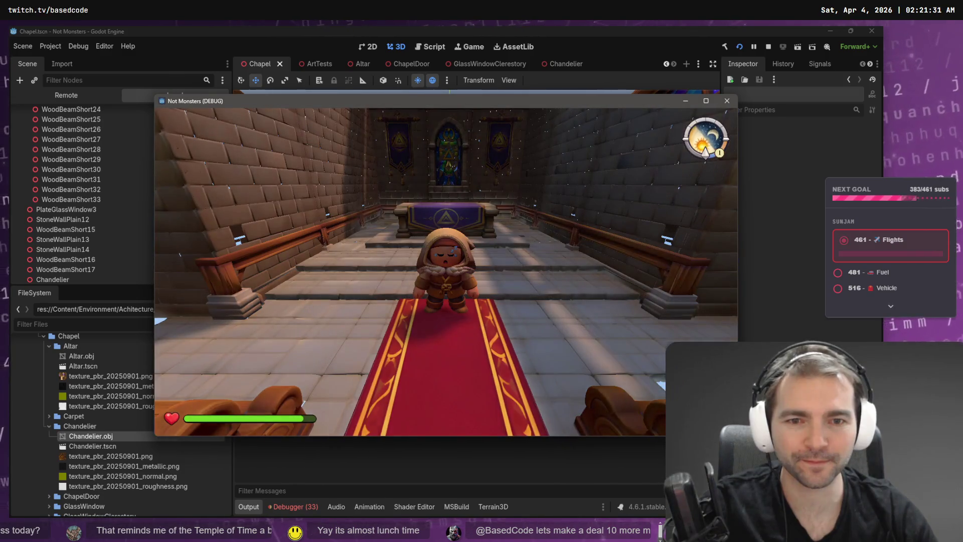
Walk the Werewolf toward the altar, back among the pews, and down the aisle.
{"action": "key", "text": "w"}
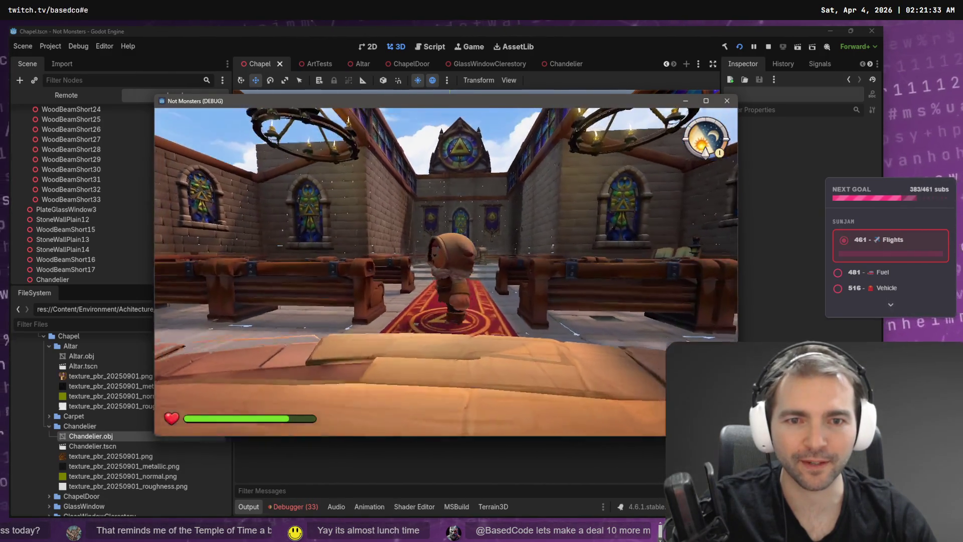
{"action": "key", "text": "s"}
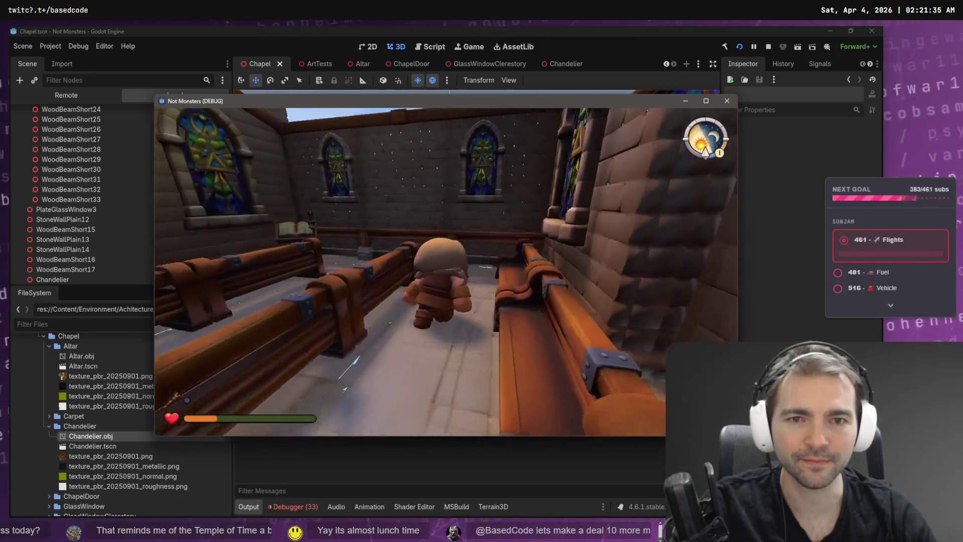
{"action": "key", "text": "w"}
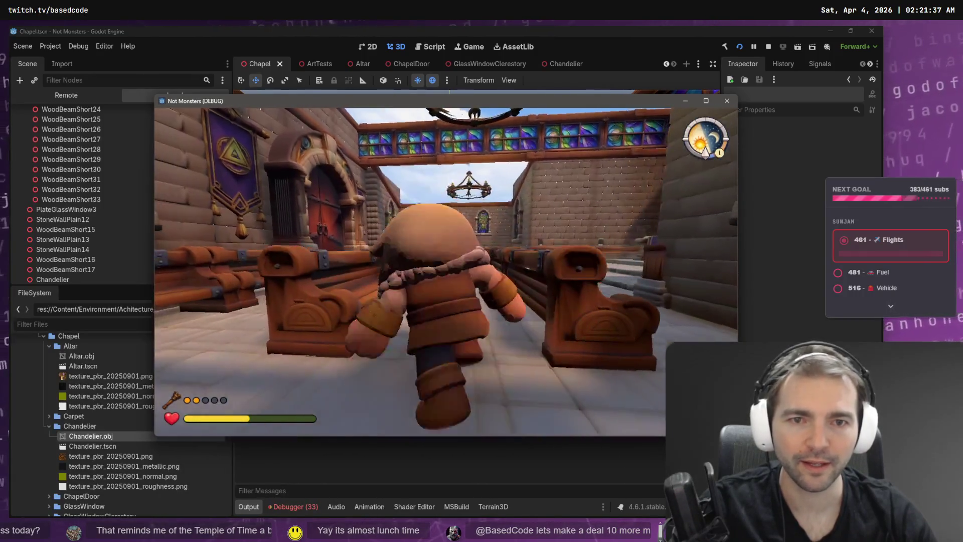
Steer the character back and stop the running game with F8.
{"action": "key", "text": "s"}
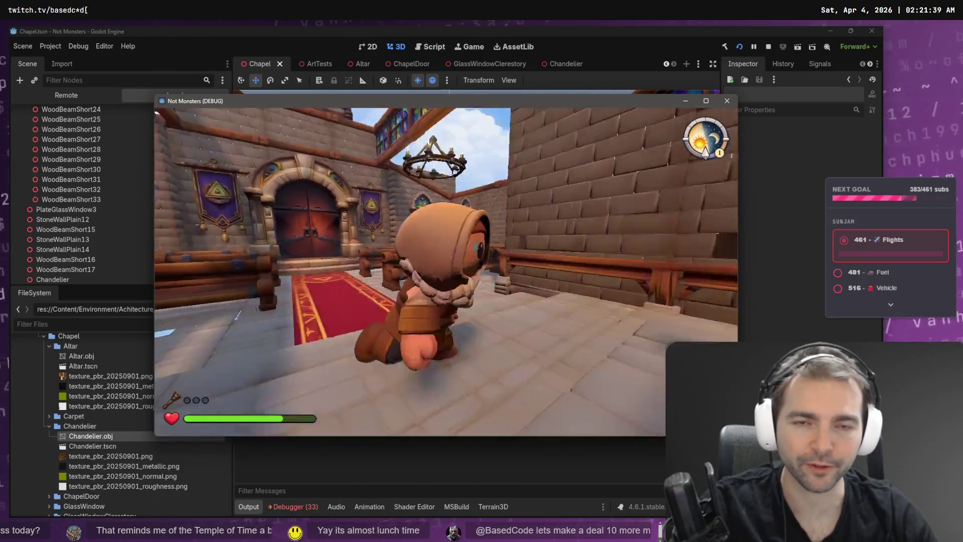
{"action": "key", "text": "w"}
{"action": "key", "text": "F8"}
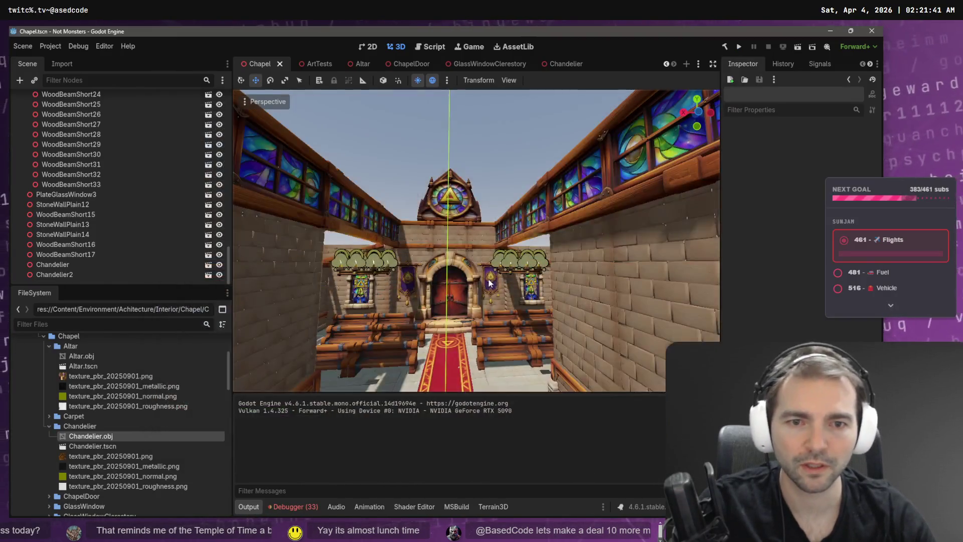
Select ChapelDoor, push it 0.387 along its Z axis, and frame it in view.
{"action": "left_click_drag", "start_coordinate": [517, 270], "coordinate": [260, 231]}
{"action": "double_click", "coordinate": [79, 264]}
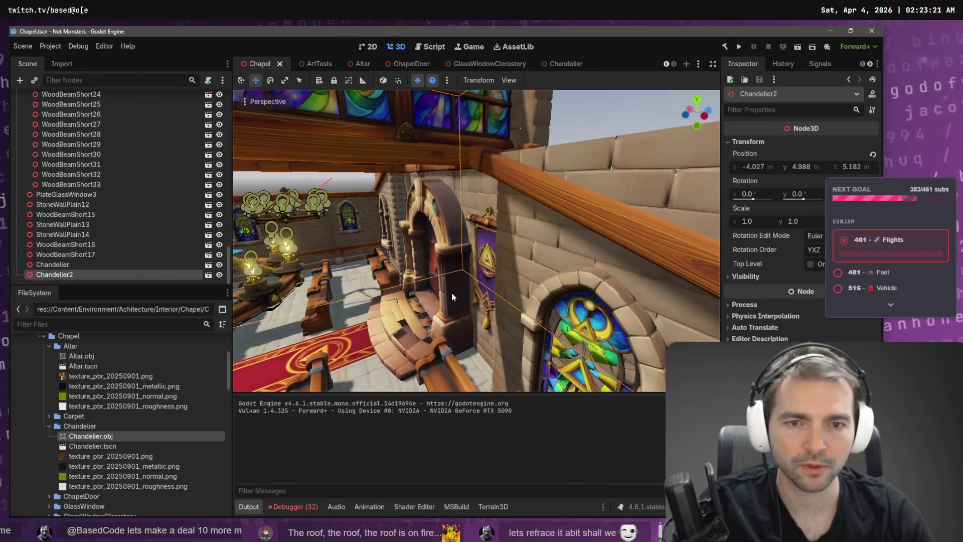
{"action": "left_click", "coordinate": [444, 353]}
{"action": "left_click_drag", "start_coordinate": [474, 300], "coordinate": [479, 297]}
{"action": "key", "text": "f"}
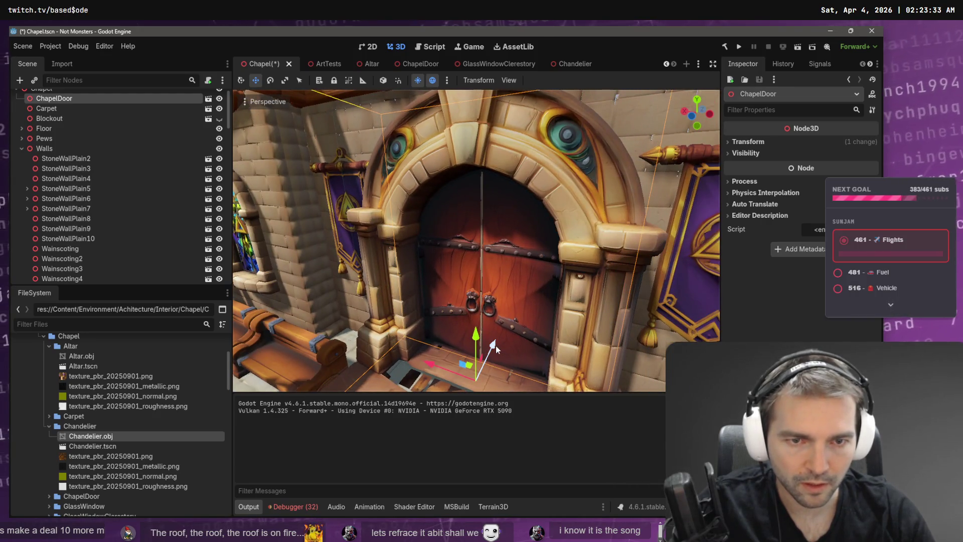
Nudge ChapelDoor slightly back along Z and fly in until it fills the view.
{"action": "left_click_drag", "start_coordinate": [496, 345], "coordinate": [495, 347]}
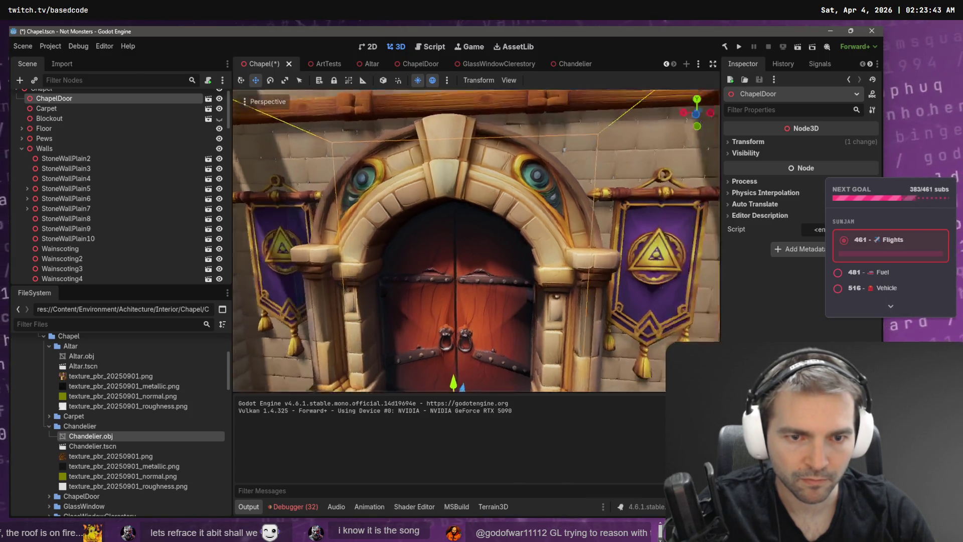
{"action": "key", "text": "f"}
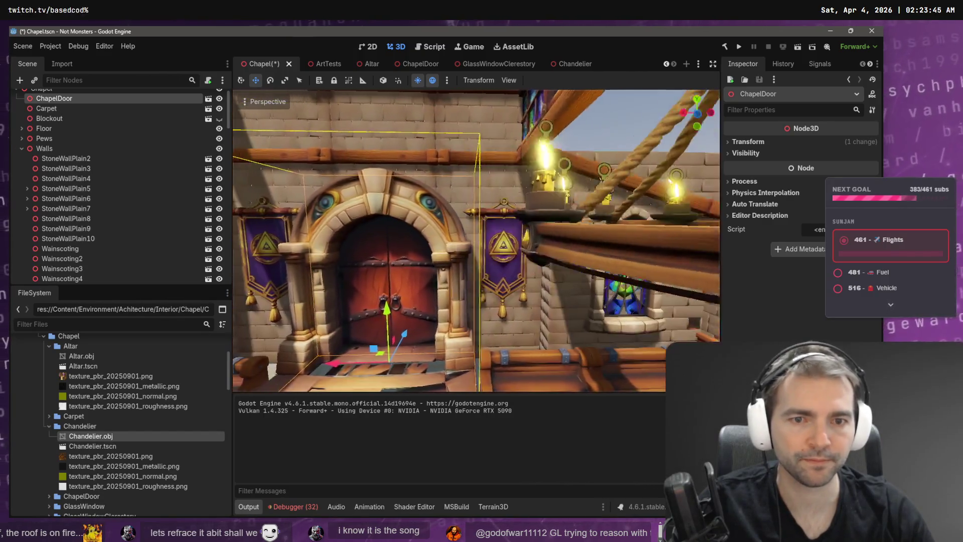
{"action": "key", "text": "w"}
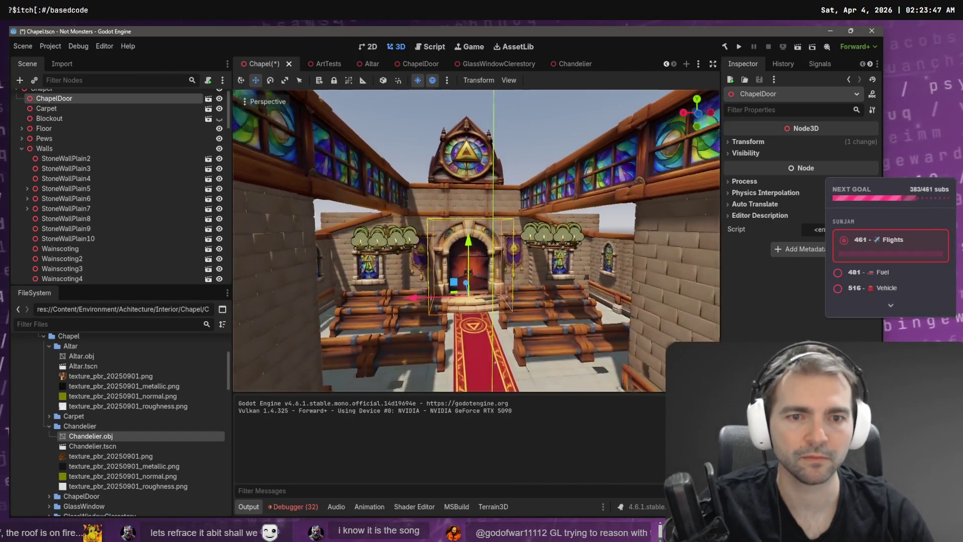
{"action": "key", "text": "w"}
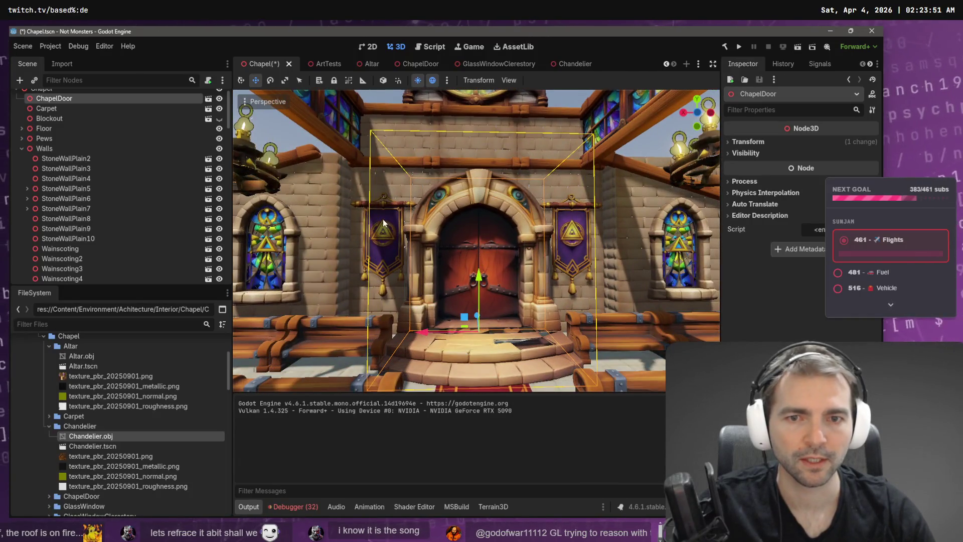
Slide the WallFlag4 banner sideways along X, check WallFlag3, and save the Chapel scene.
{"action": "left_click", "coordinate": [384, 223]}
{"action": "left_click", "coordinate": [577, 231], "text": "shift"}
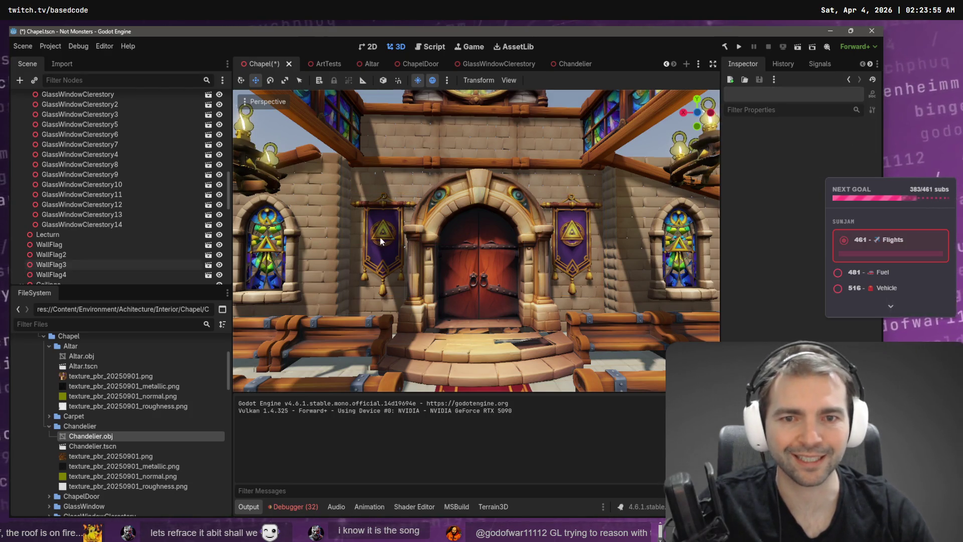
{"action": "left_click", "coordinate": [353, 255]}
{"action": "left_click_drag", "start_coordinate": [327, 242], "coordinate": [329, 243]}
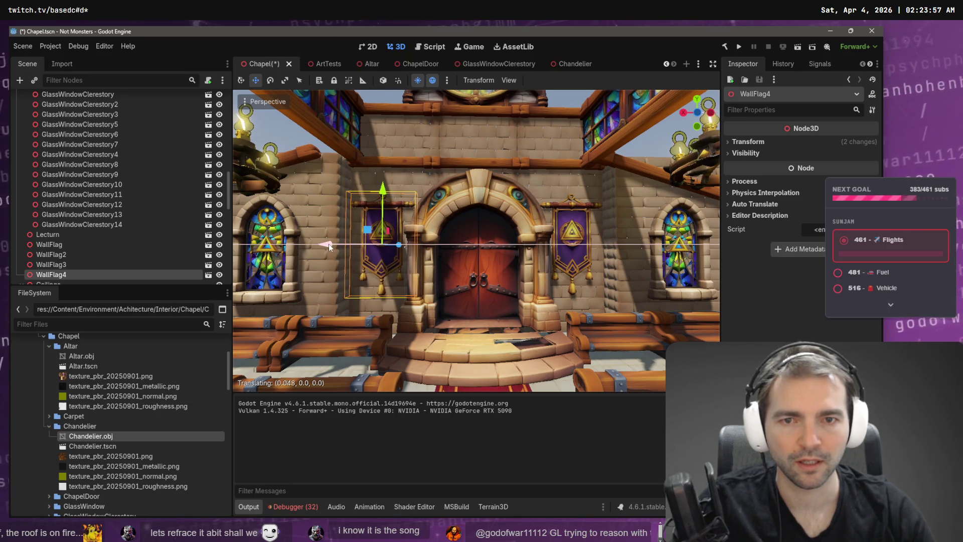
{"action": "left_click", "coordinate": [561, 235]}
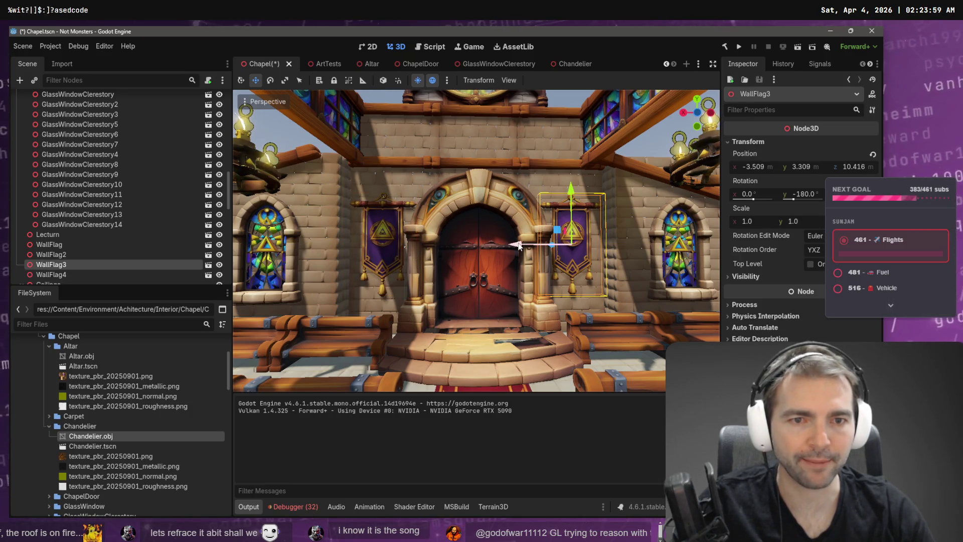
{"action": "left_click", "coordinate": [648, 143]}
{"action": "key", "text": "ctrl+s"}
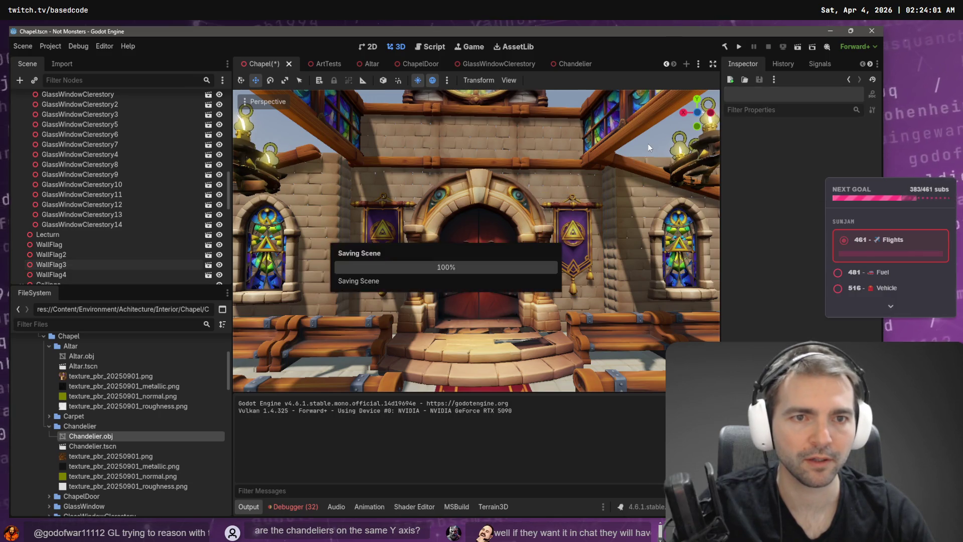
{"action": "key", "text": "s"}
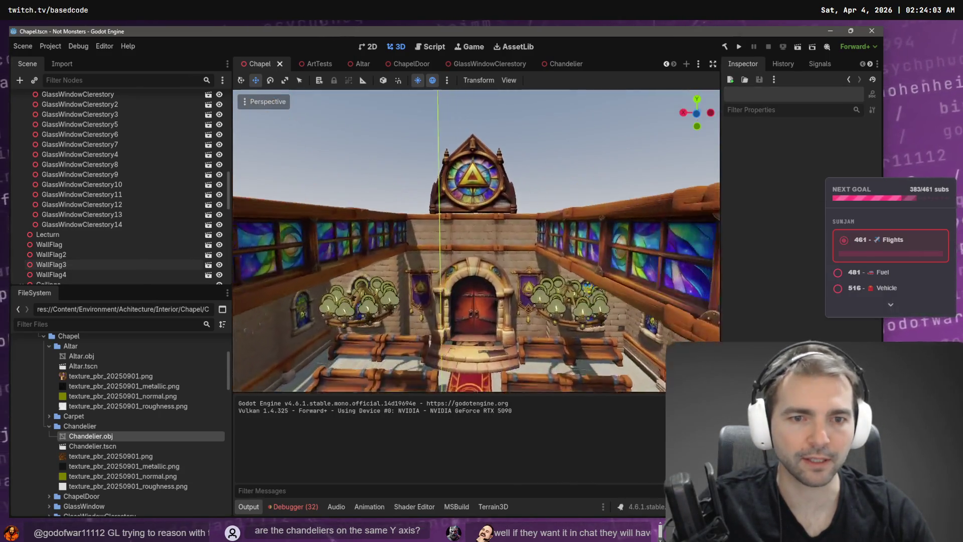
{"action": "key", "text": "s"}
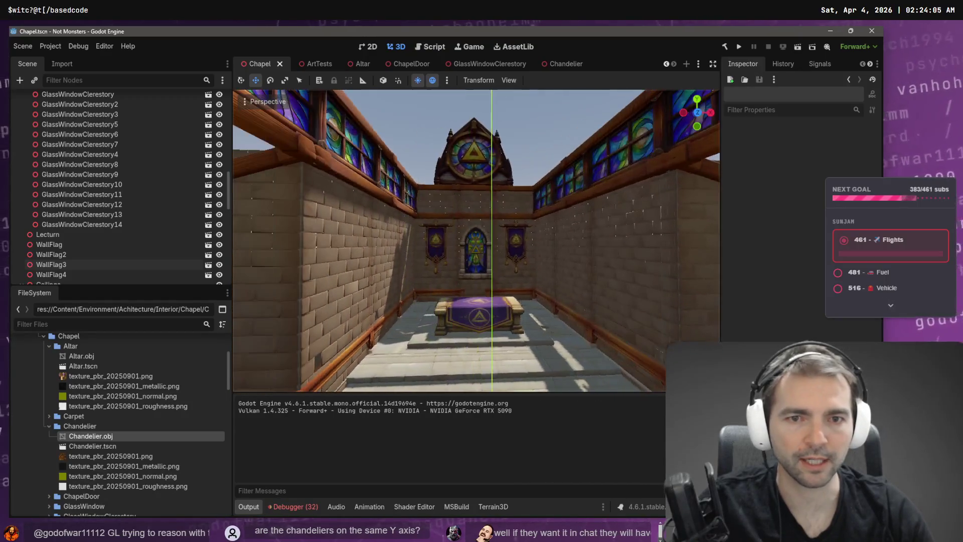
{"action": "key", "text": "s"}
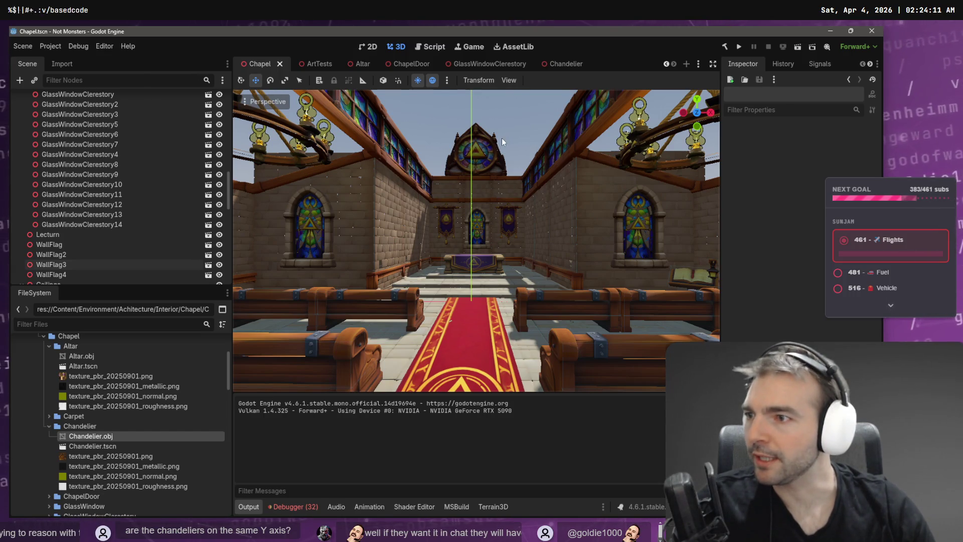
{"action": "key", "text": "w"}
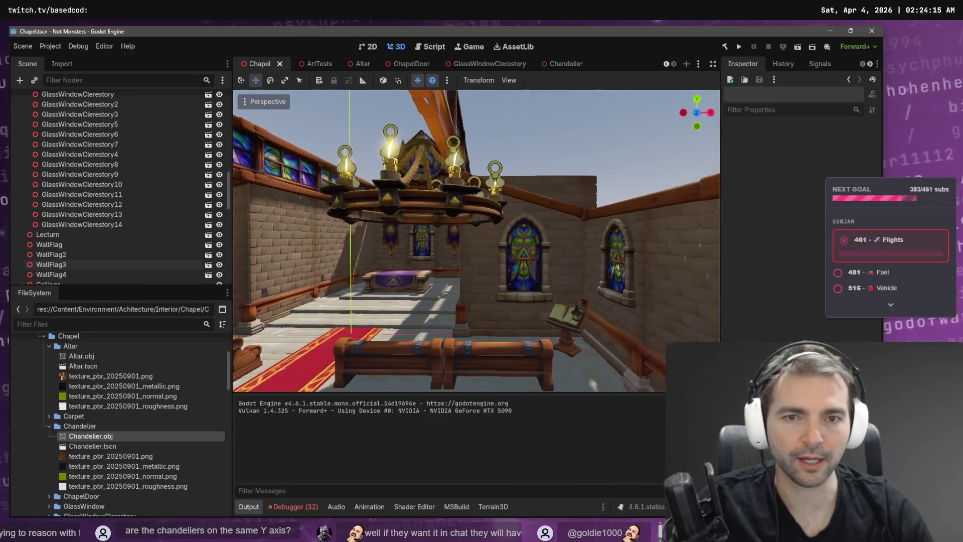
{"action": "key", "text": "d"}
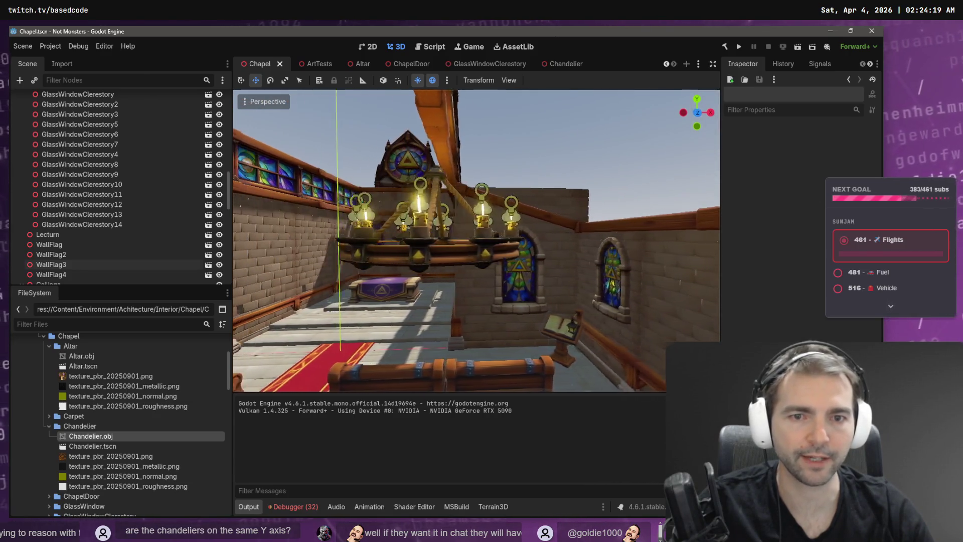
{"action": "key", "text": "a"}
{"action": "key", "text": "a"}
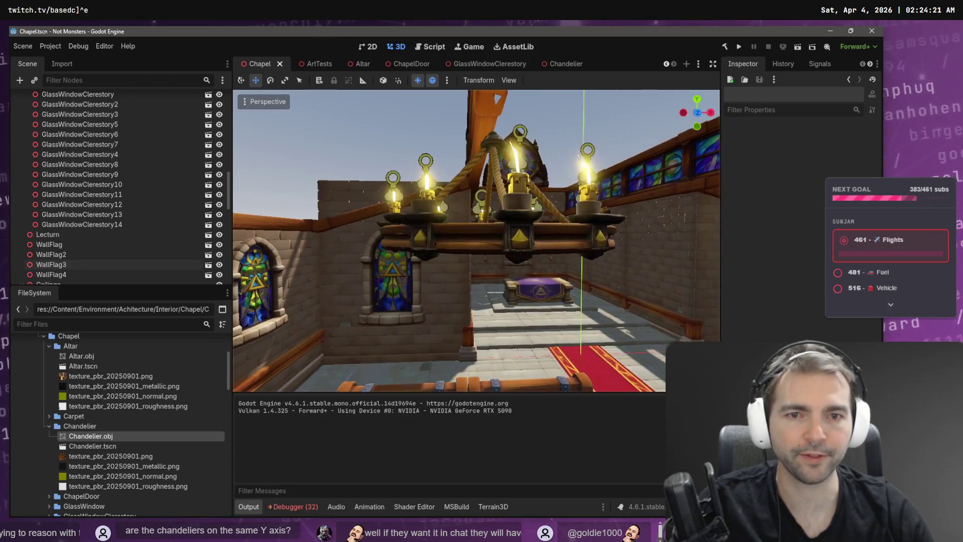
{"action": "key", "text": "e"}
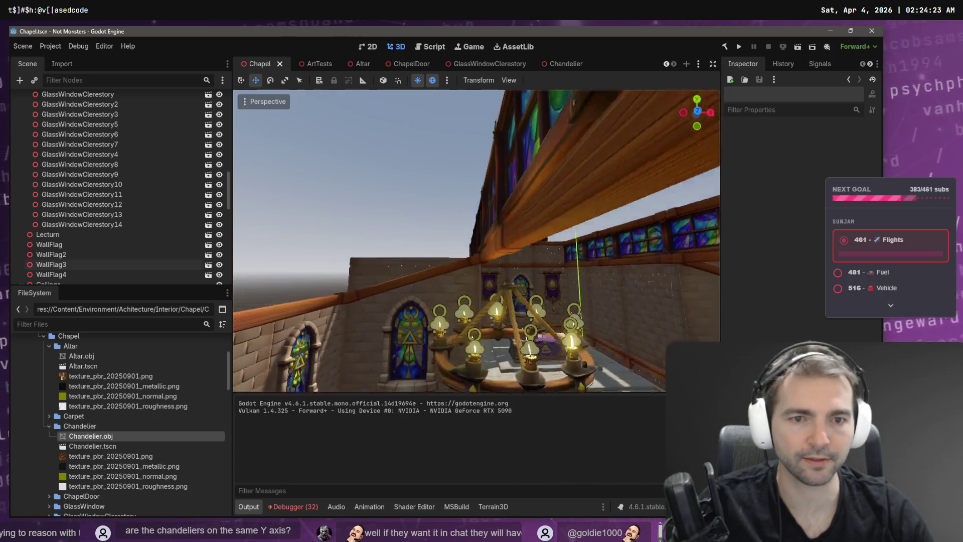
{"action": "key", "text": "s"}
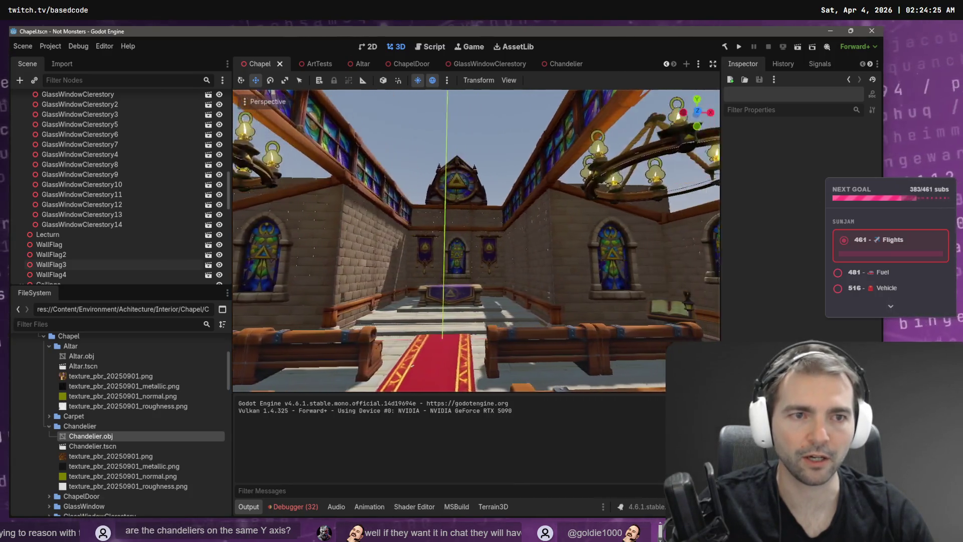
{"action": "key", "text": "d"}
{"action": "key", "text": "e"}
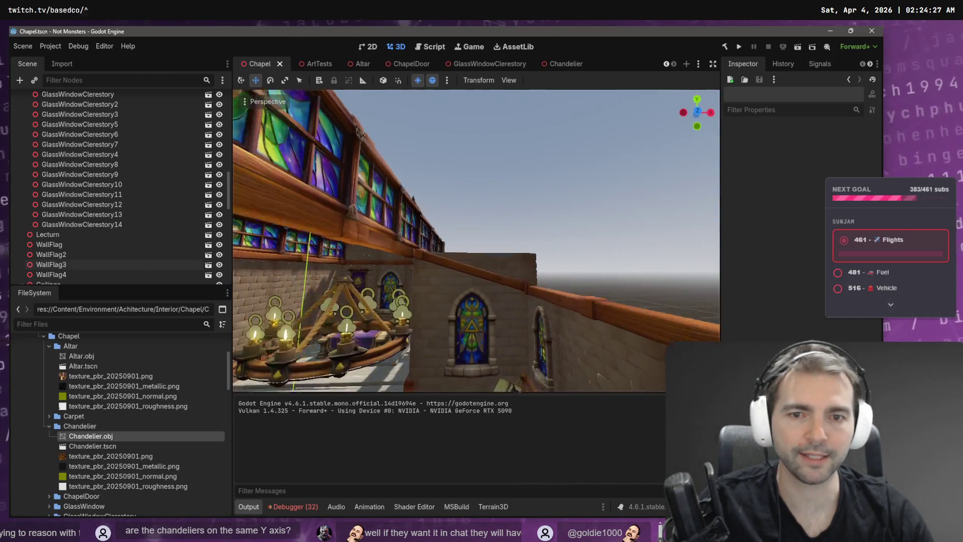
{"action": "key", "text": "q"}
{"action": "key", "text": "q"}
{"action": "key", "text": "e"}
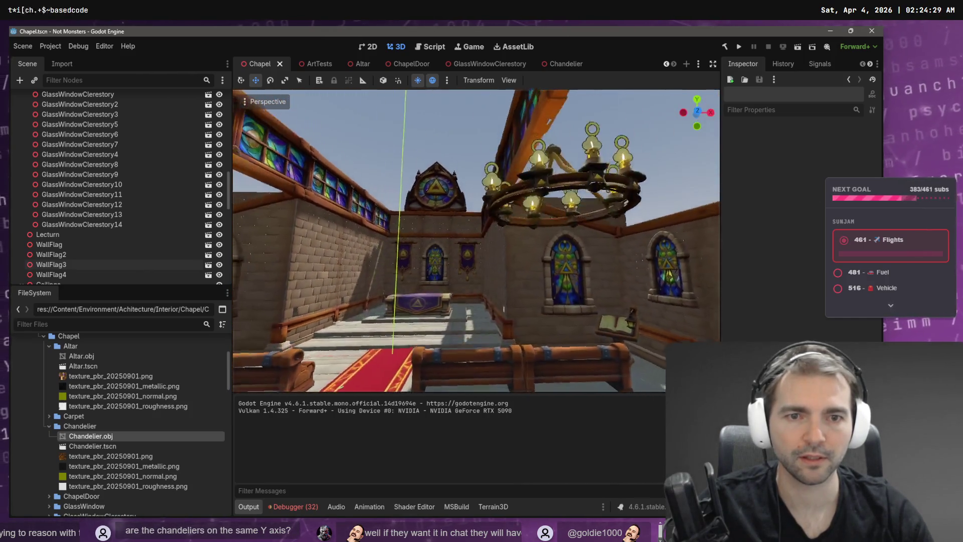
{"action": "key", "text": "w"}
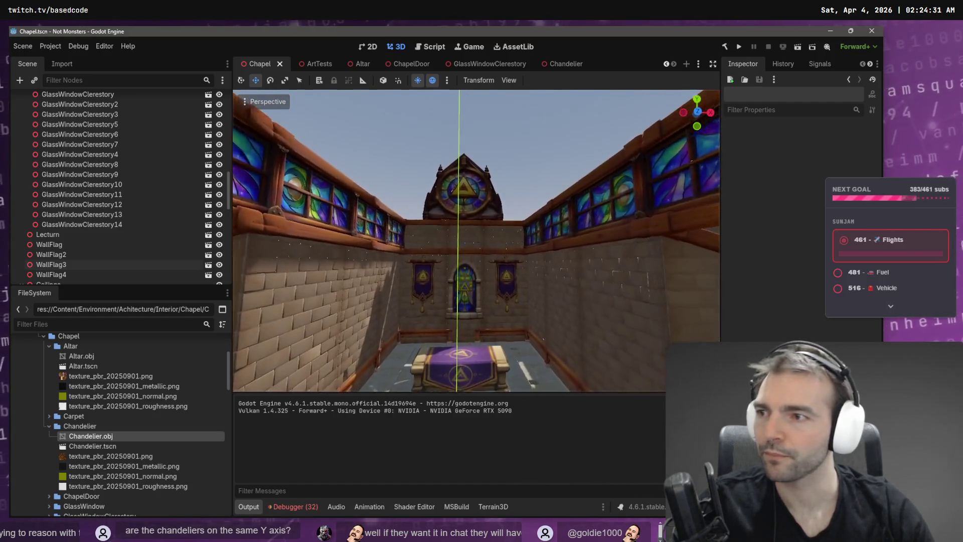
{"action": "key", "text": "w"}
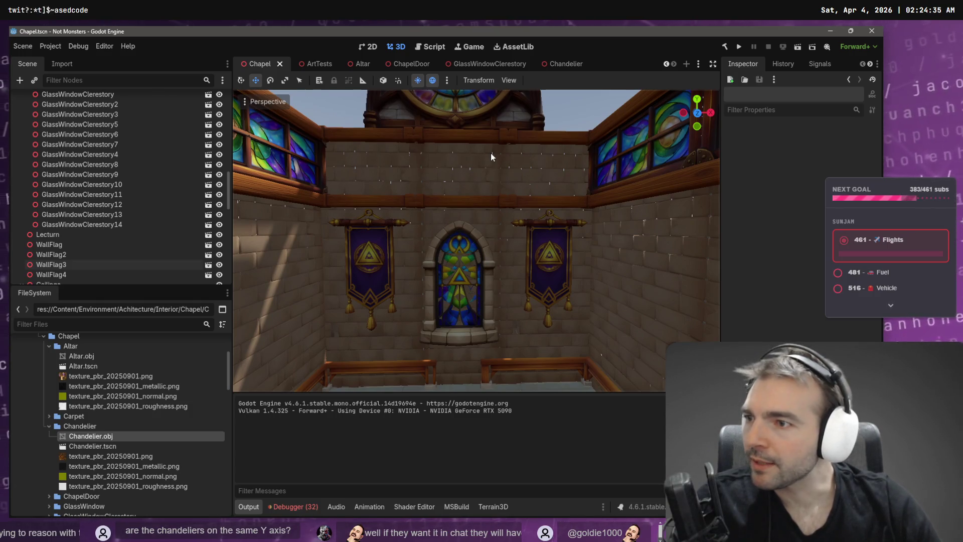
{"action": "mouse_move", "coordinate": [451, 241]}
{"action": "left_mouse_down"}
{"action": "mouse_move", "coordinate": [379, 361]}
{"action": "mouse_move", "coordinate": [364, 362]}
{"action": "left_mouse_up"}
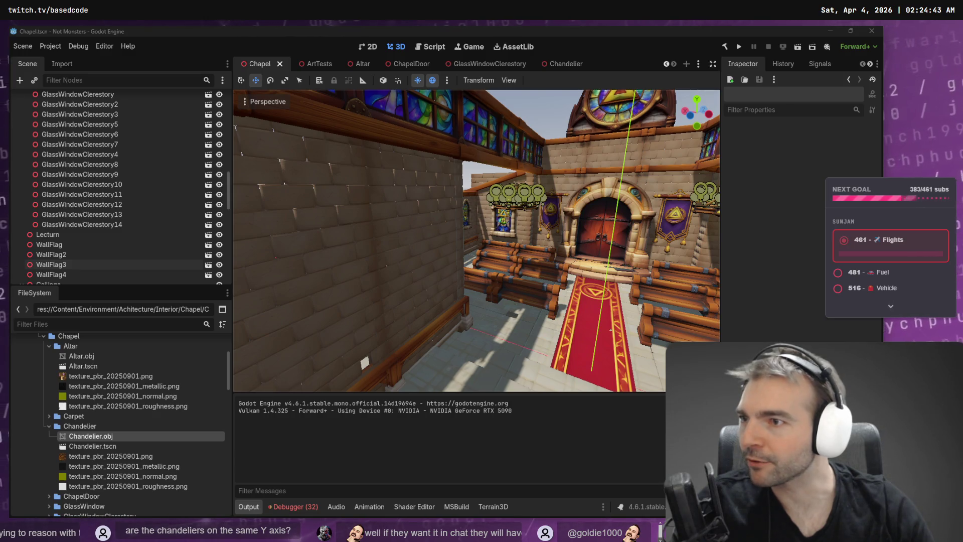
{"action": "key", "text": "KP_1"}
{"action": "key", "text": "ctrl+s"}
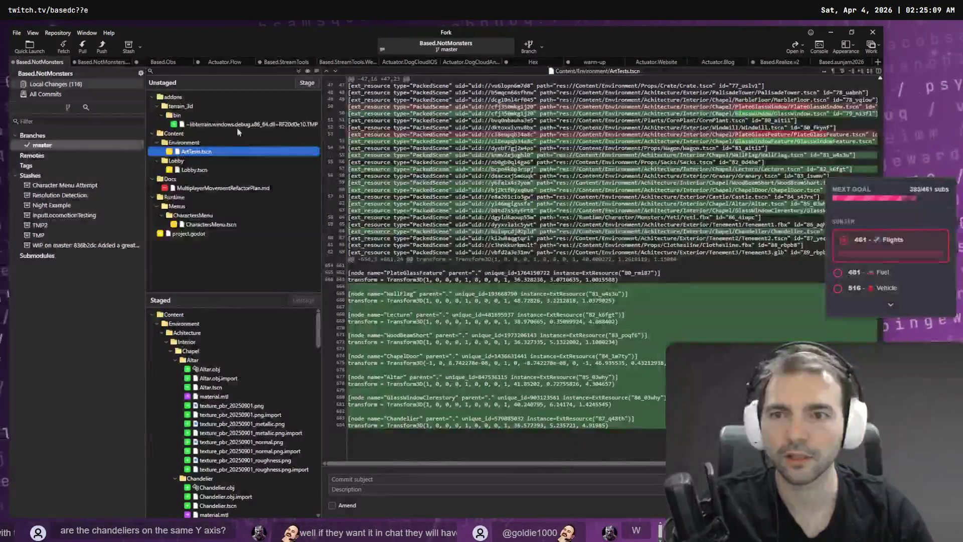
{"action": "left_click", "coordinate": [307, 83]}
{"action": "left_click", "coordinate": [308, 82]}
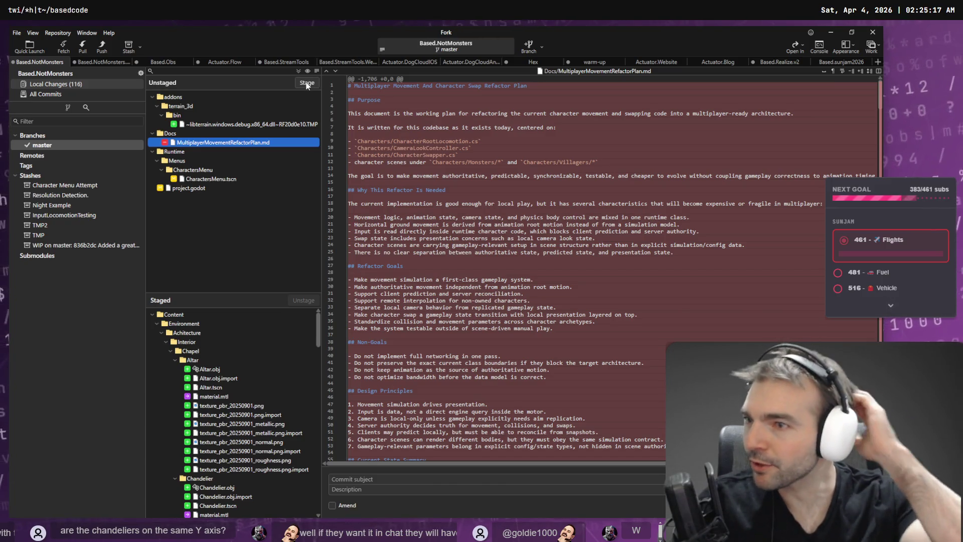
{"action": "left_click", "coordinate": [271, 179]}
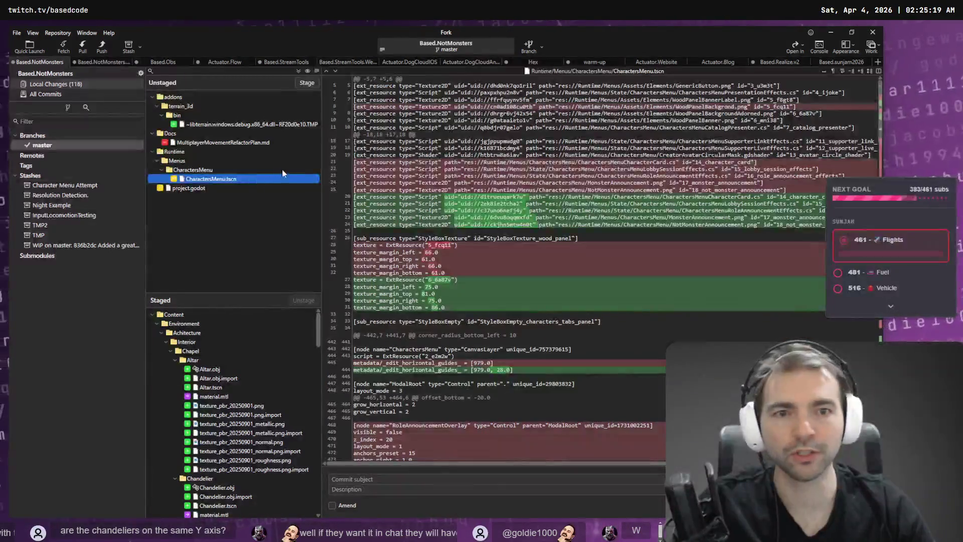
{"action": "scroll", "coordinate": [527, 221], "scroll_direction": "down", "scroll_amount": 5}
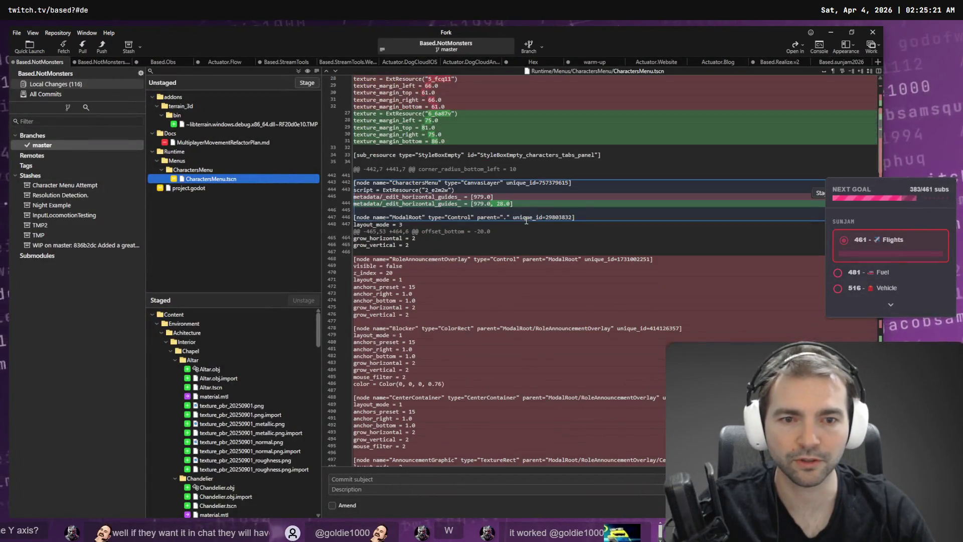
{"action": "scroll", "coordinate": [526, 208], "scroll_direction": "down", "scroll_amount": 1}
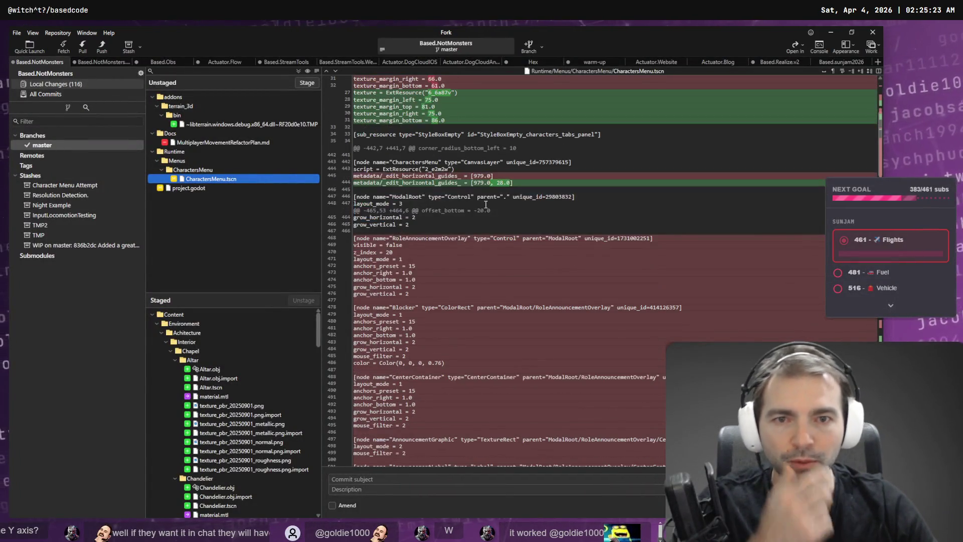
{"action": "scroll", "coordinate": [421, 225], "scroll_direction": "down", "scroll_amount": 15}
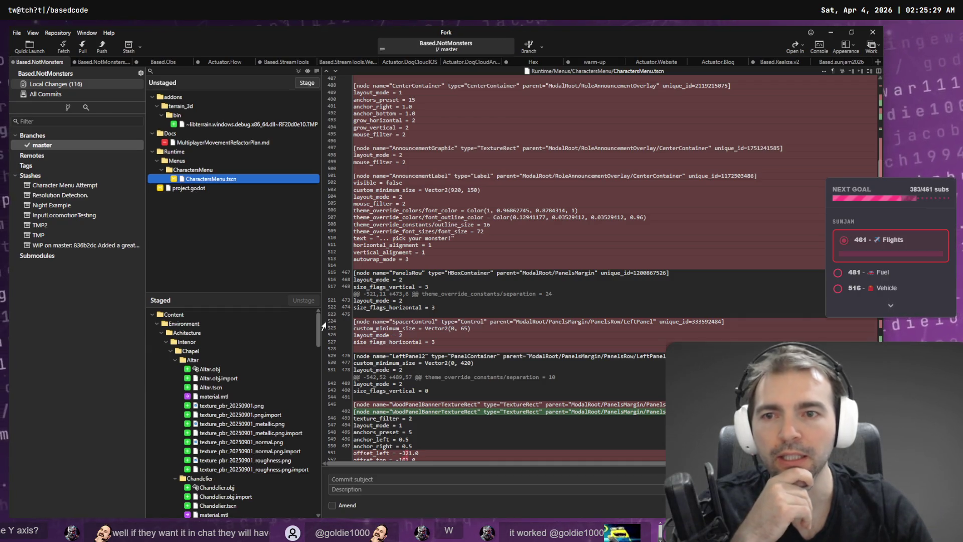
{"action": "left_click", "coordinate": [166, 188]}
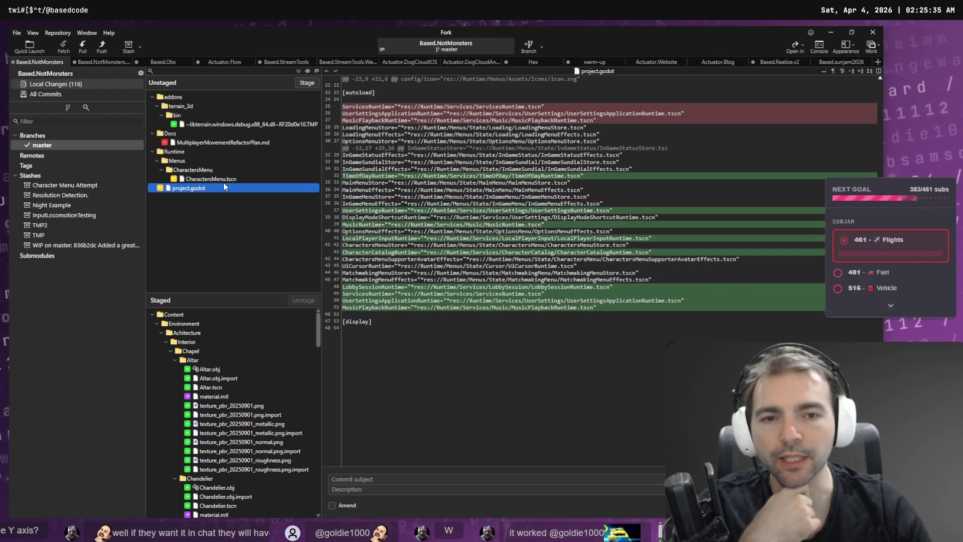
{"action": "left_click", "coordinate": [217, 315]}
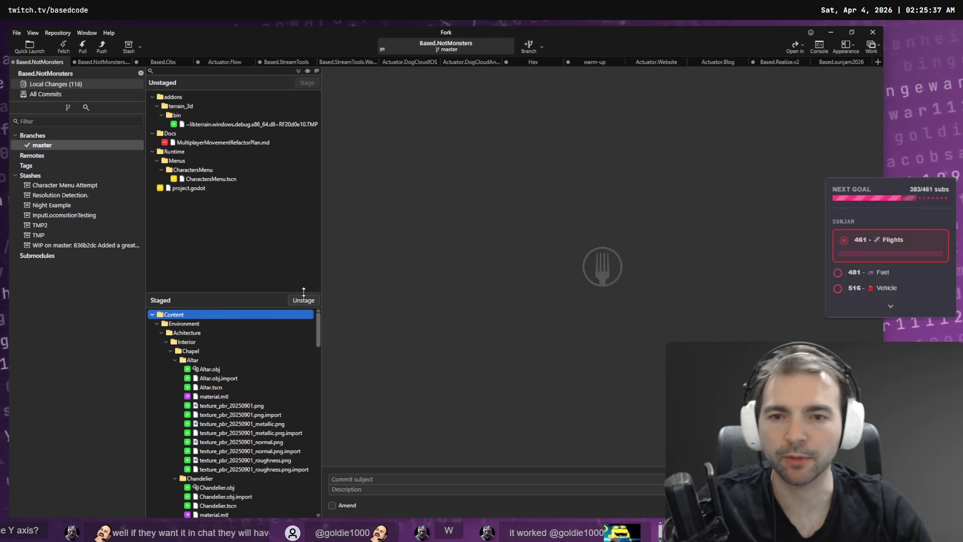
Unstage all Content changes and stage only the project.godot change.
{"action": "left_click", "coordinate": [305, 300]}
{"action": "left_click_drag", "start_coordinate": [319, 96], "coordinate": [324, 303]}
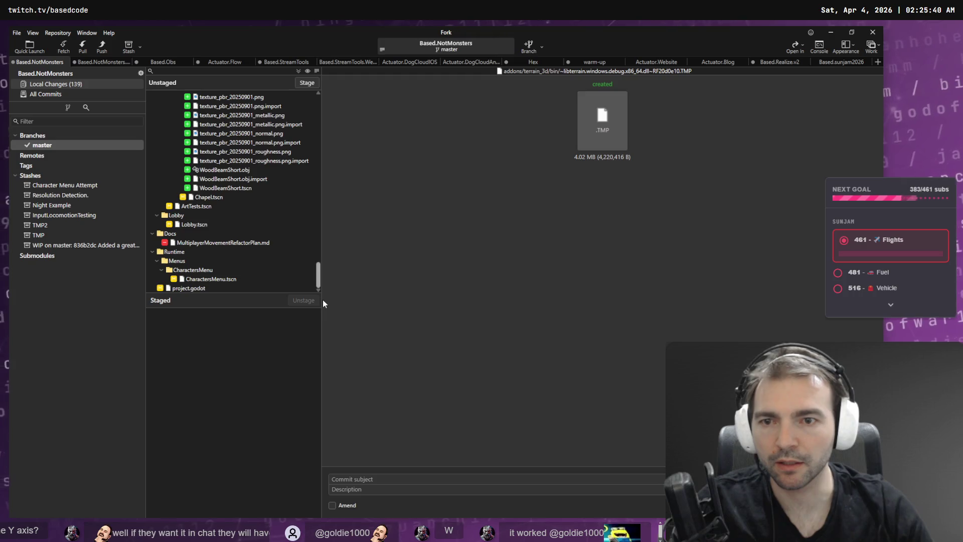
{"action": "left_click", "coordinate": [334, 505]}
{"action": "left_click", "coordinate": [199, 288]}
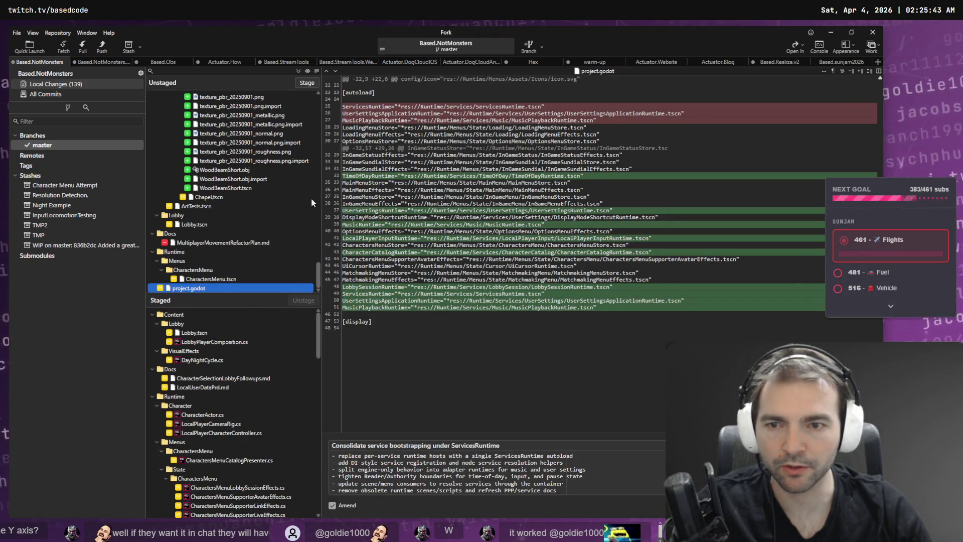
{"action": "left_click", "coordinate": [311, 81]}
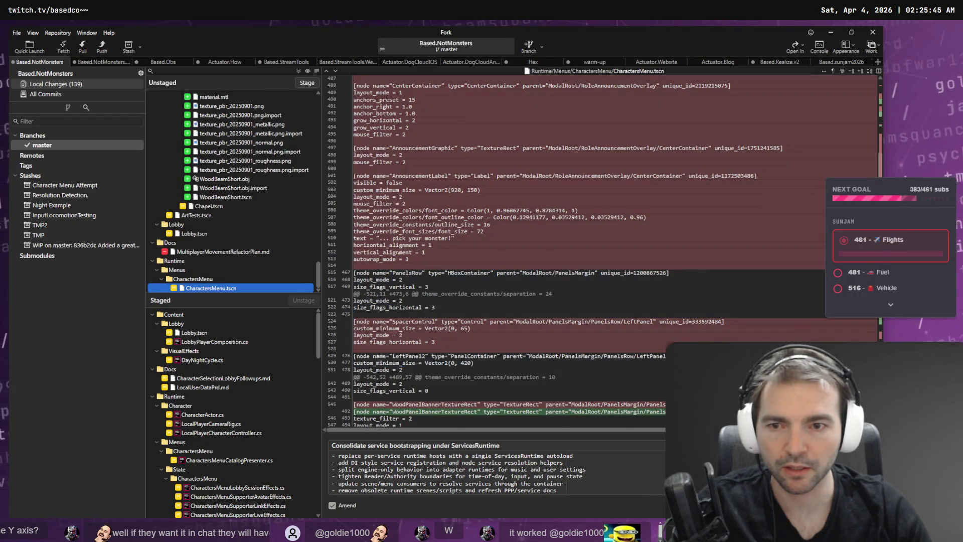
{"action": "left_click", "coordinate": [332, 505]}
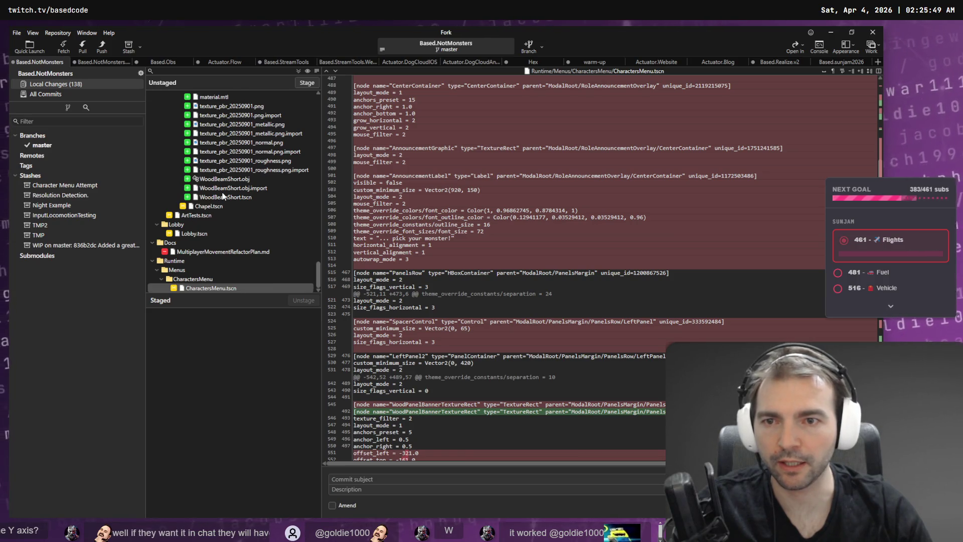
Stage everything in the Environment folder.
{"action": "scroll", "coordinate": [224, 195], "scroll_direction": "up", "scroll_amount": 5}
{"action": "scroll", "coordinate": [251, 182], "scroll_direction": "up", "scroll_amount": 5}
{"action": "left_click_drag", "start_coordinate": [319, 216], "coordinate": [308, 101]}
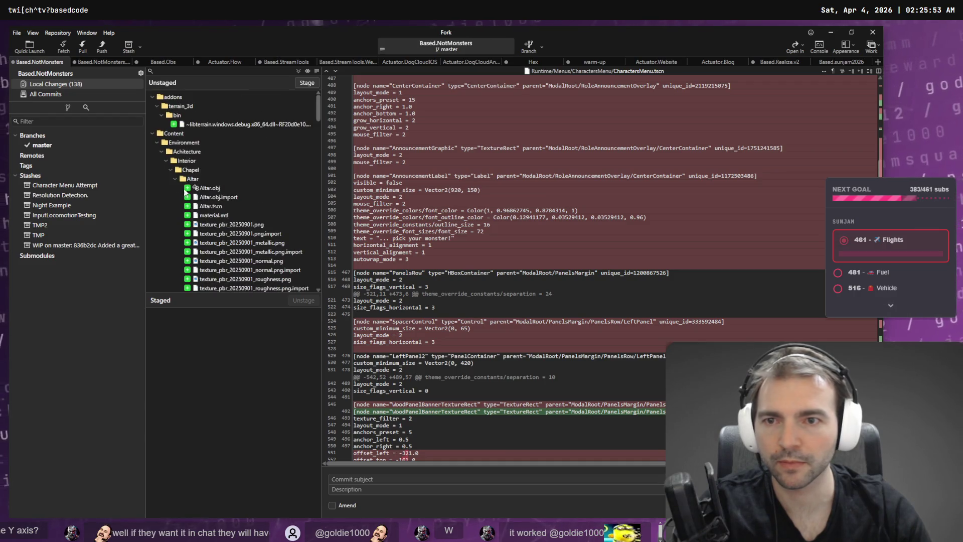
{"action": "left_click", "coordinate": [195, 161]}
{"action": "left_click", "coordinate": [195, 144]}
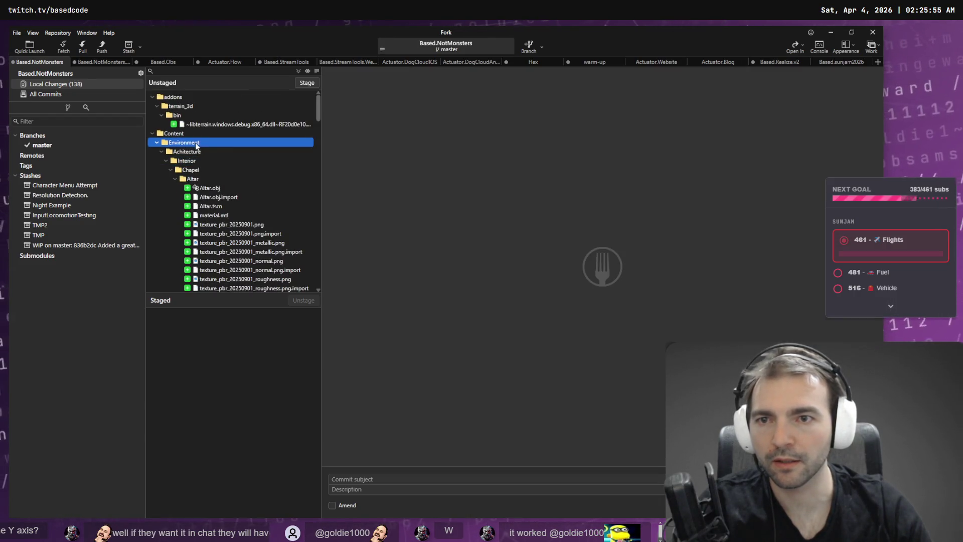
{"action": "left_click", "coordinate": [309, 84]}
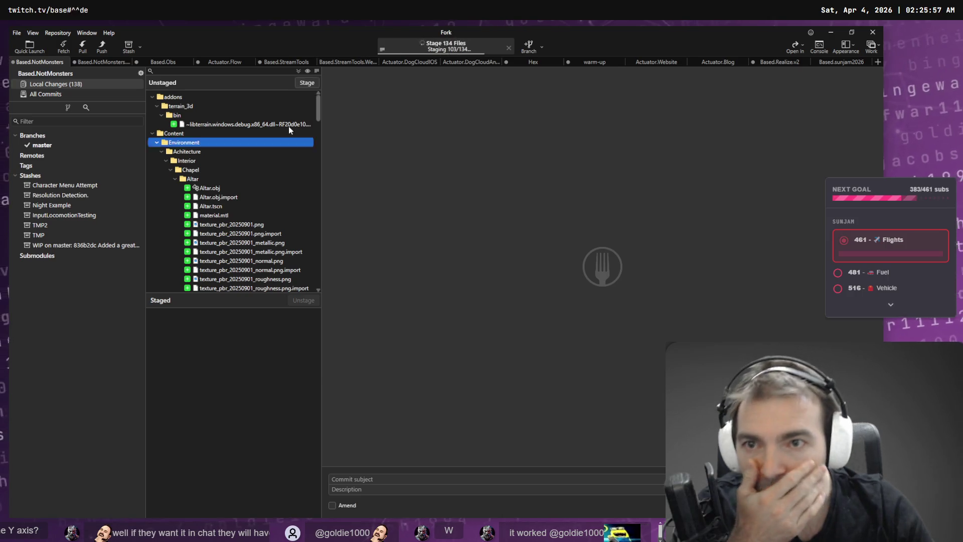
Dictate the subject 'Upgrades to the lobby Chapel.' and commit the staged chapel changes.
{"action": "scroll", "coordinate": [314, 376], "scroll_direction": "down", "scroll_amount": 7}
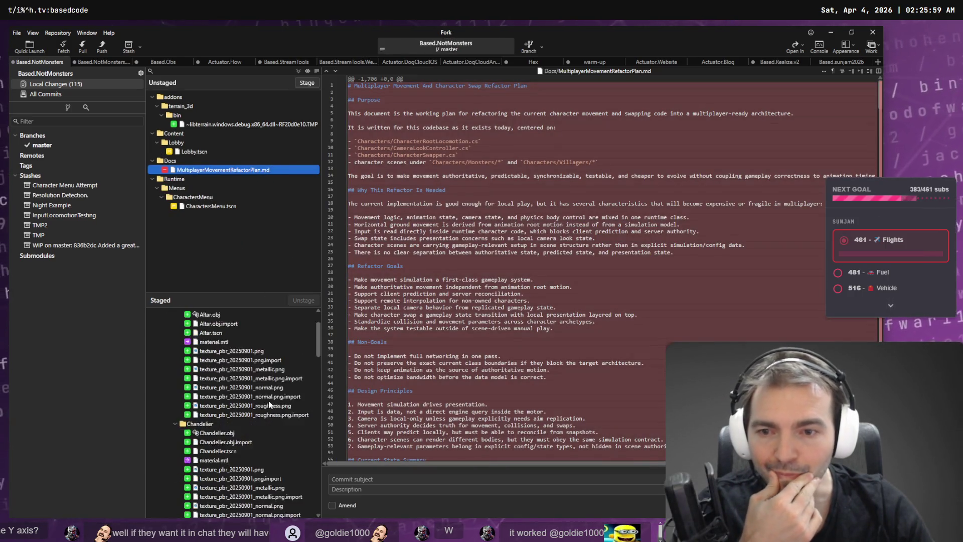
{"action": "left_click_drag", "start_coordinate": [314, 372], "coordinate": [300, 514]}
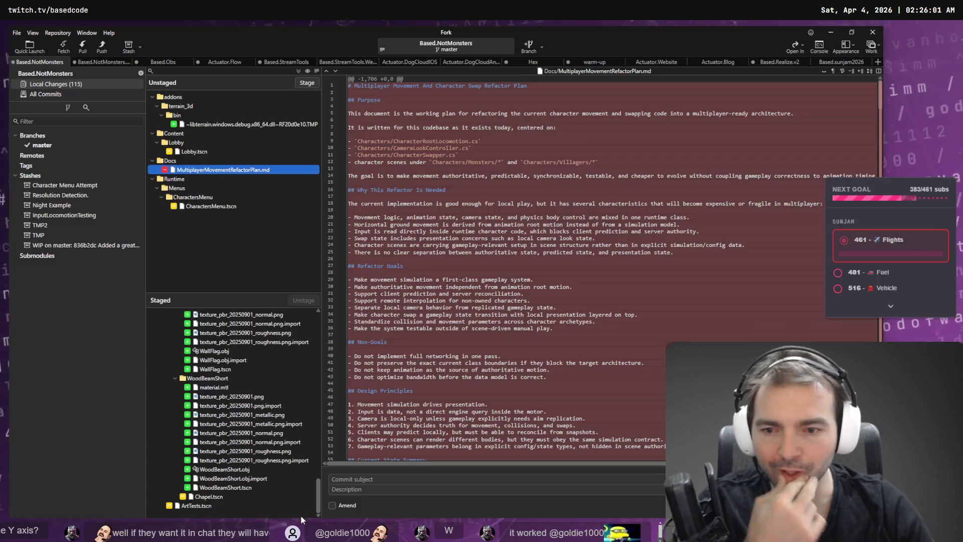
{"action": "left_click", "coordinate": [363, 478]}
{"action": "key", "text": "super+h"}
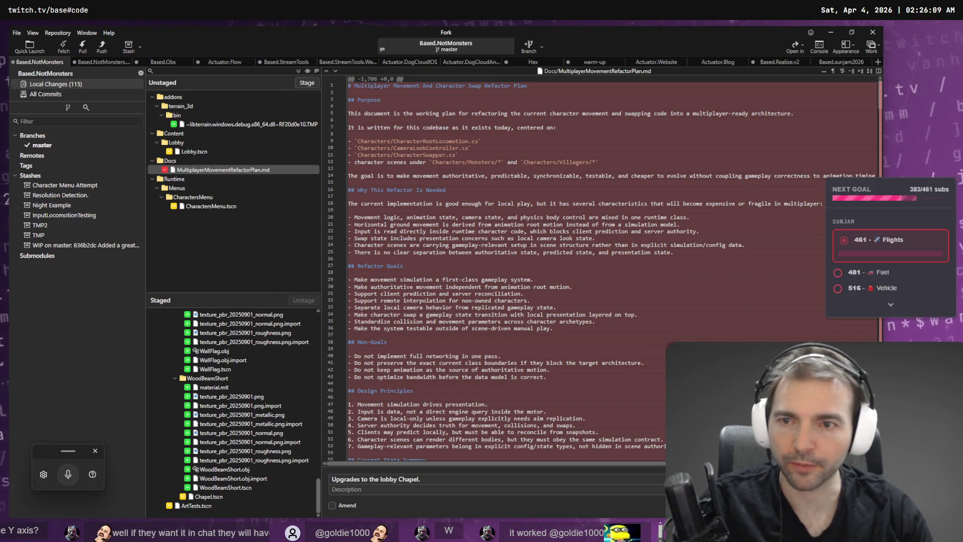
{"action": "left_click", "coordinate": [212, 206]}
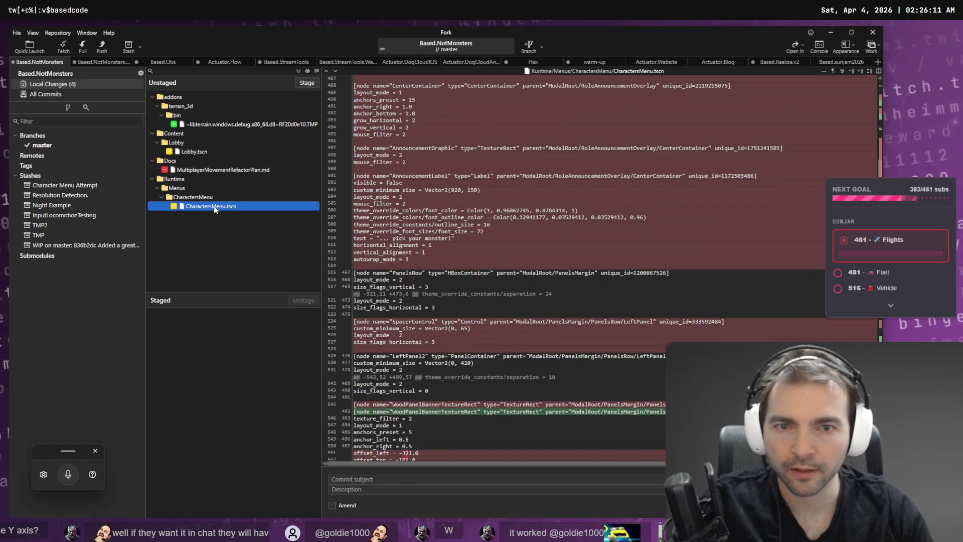
Stage Lobby.tscn and amend the chapel commit to include it.
{"action": "left_click", "coordinate": [195, 151]}
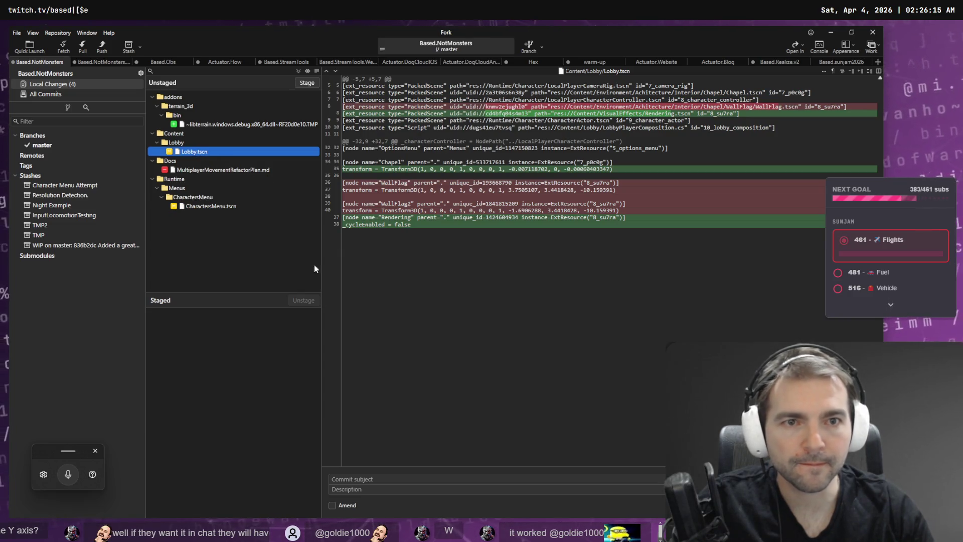
{"action": "left_click", "coordinate": [333, 506]}
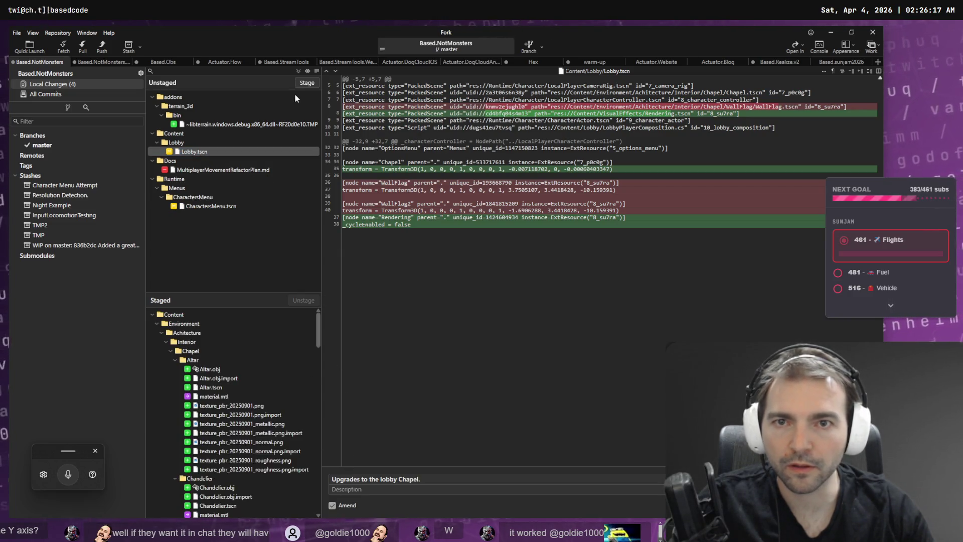
{"action": "left_click", "coordinate": [305, 84]}
{"action": "left_click", "coordinate": [587, 480]}
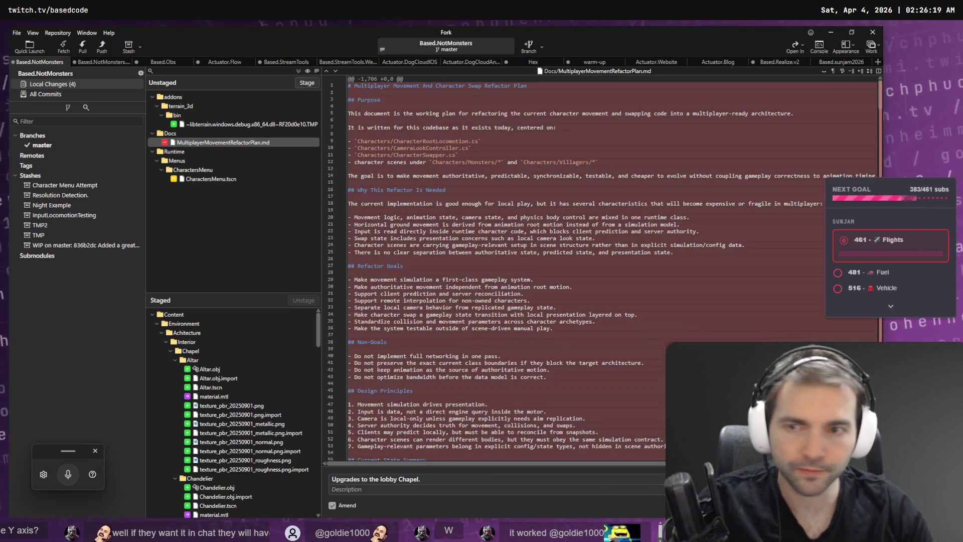
{"action": "left_click", "coordinate": [229, 181]}
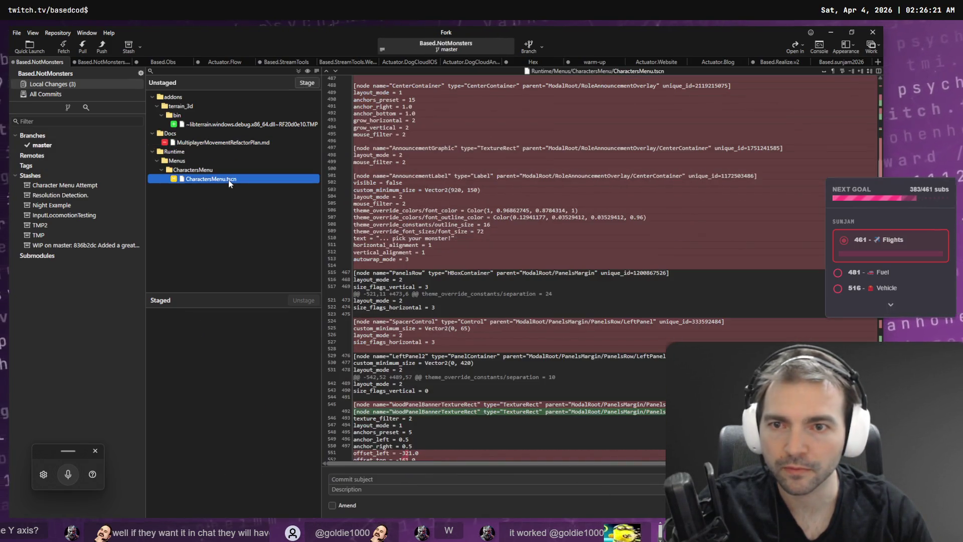
Stage the deleted refactor plan and CharactersMenu.tscn for the next commit.
{"action": "left_click", "coordinate": [231, 150], "text": "ctrl"}
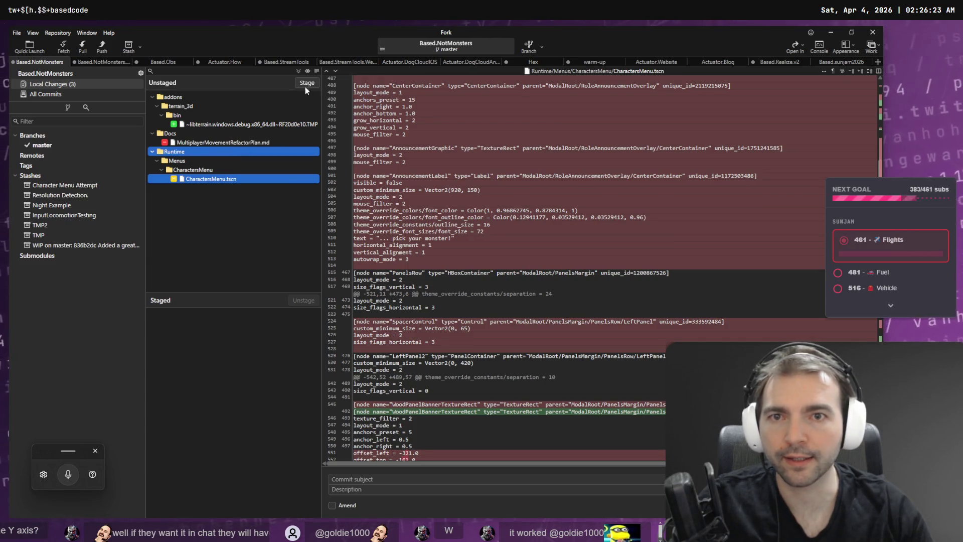
{"action": "left_click", "coordinate": [225, 142], "text": "ctrl"}
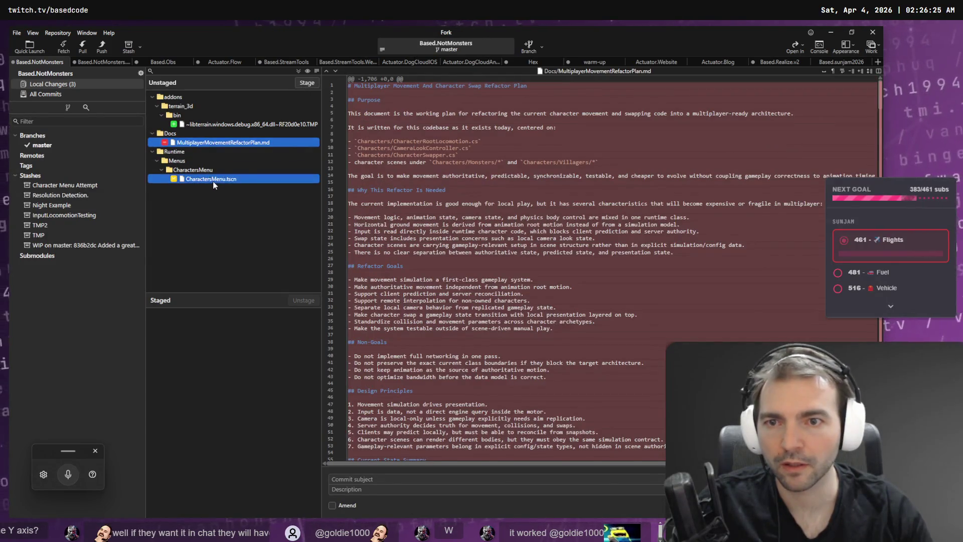
{"action": "left_click", "coordinate": [307, 83]}
{"action": "left_click", "coordinate": [385, 489]}
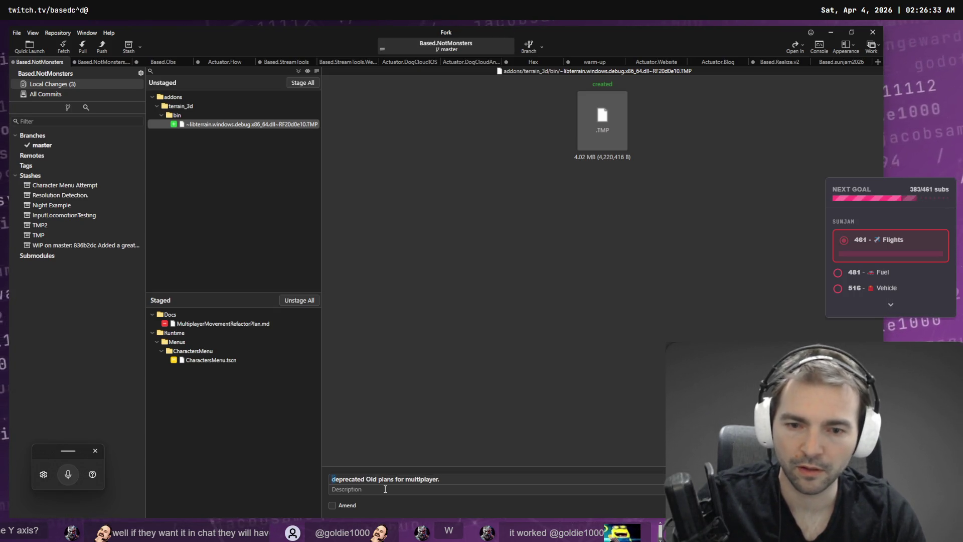
Move the old subject 'deprecated Old plans for multiplayer.' into the commit description.
{"action": "key", "text": "ctrl+a"}
{"action": "left_click", "coordinate": [386, 489]}
{"action": "key", "text": "shift+Tab"}
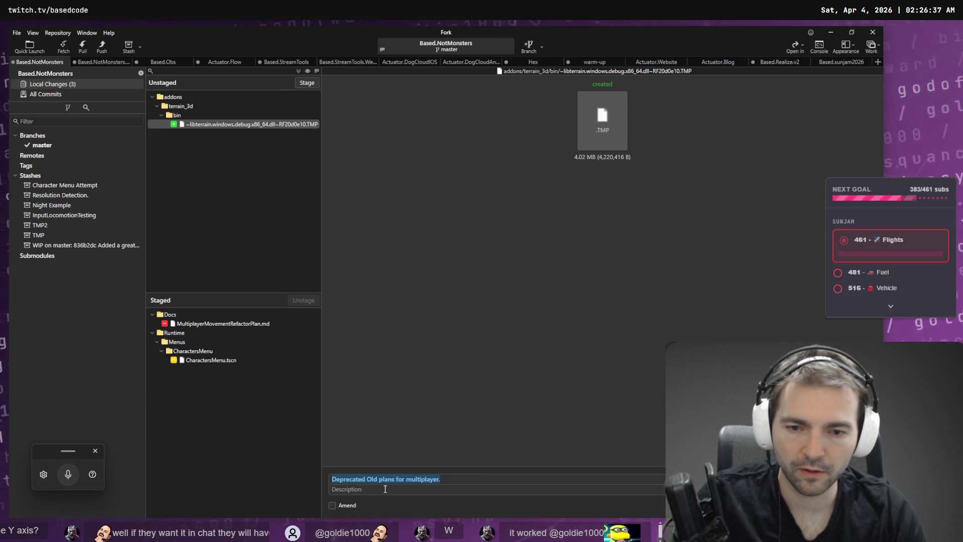
{"action": "key", "text": "ctrl+c"}
{"action": "key", "text": "Tab"}
{"action": "key", "text": "ctrl+v"}
{"action": "key", "text": "shift+Tab"}
{"action": "key", "text": "BackSpace"}
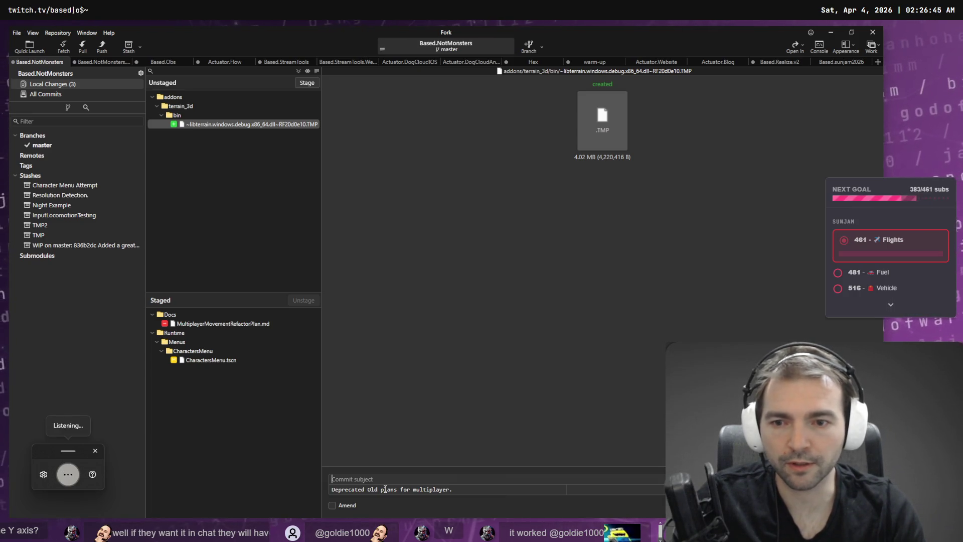
Enter subject 'Improved look of character menu.', bullet the description with '-', and commit.
{"action": "type", "text": "improved look of character menu."}
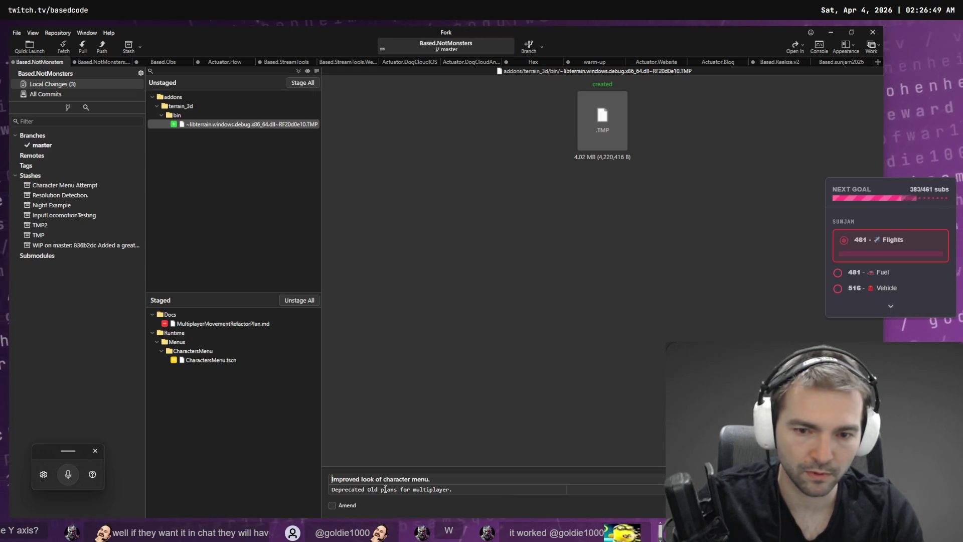
{"action": "key", "text": "Delete"}
{"action": "type", "text": "I"}
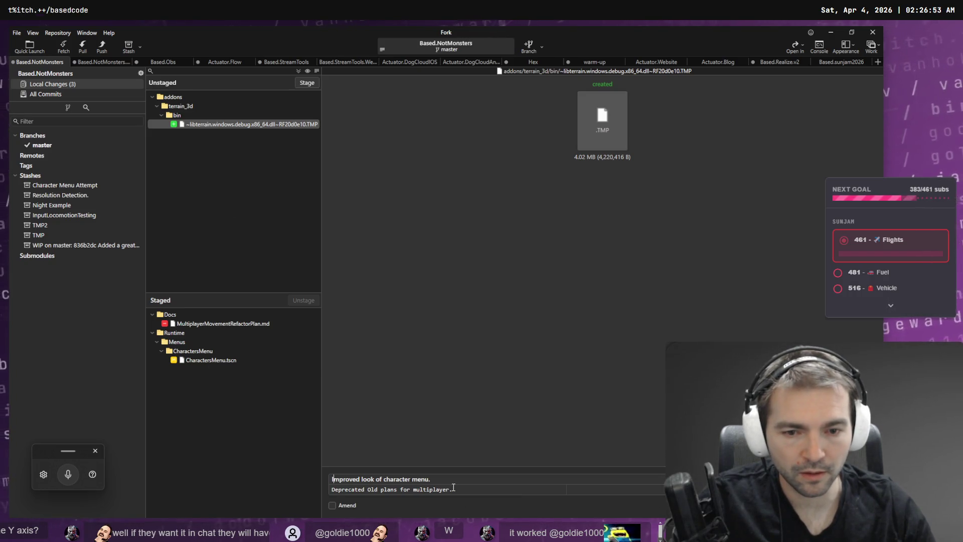
{"action": "key", "text": "Home"}
{"action": "type", "text": "-"}
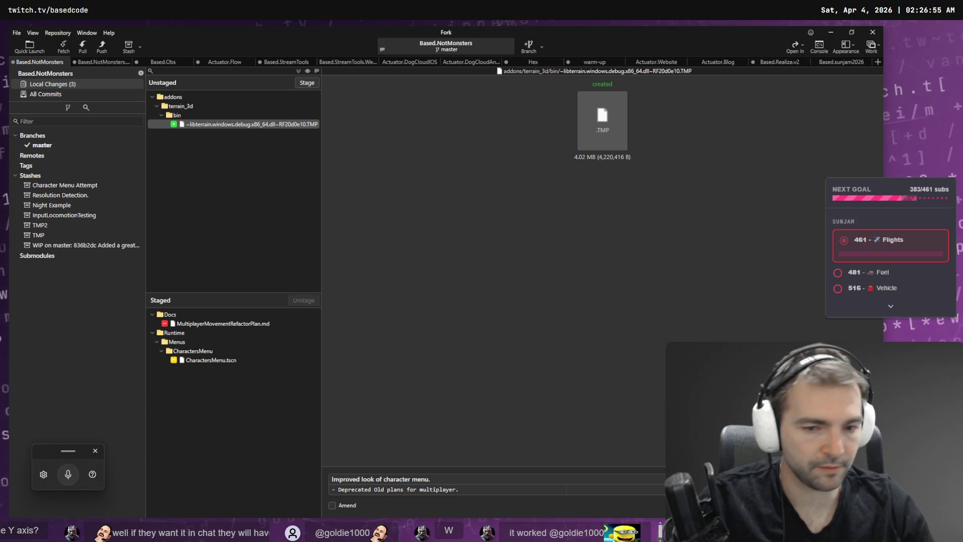
{"action": "key", "text": "ctrl+Return"}
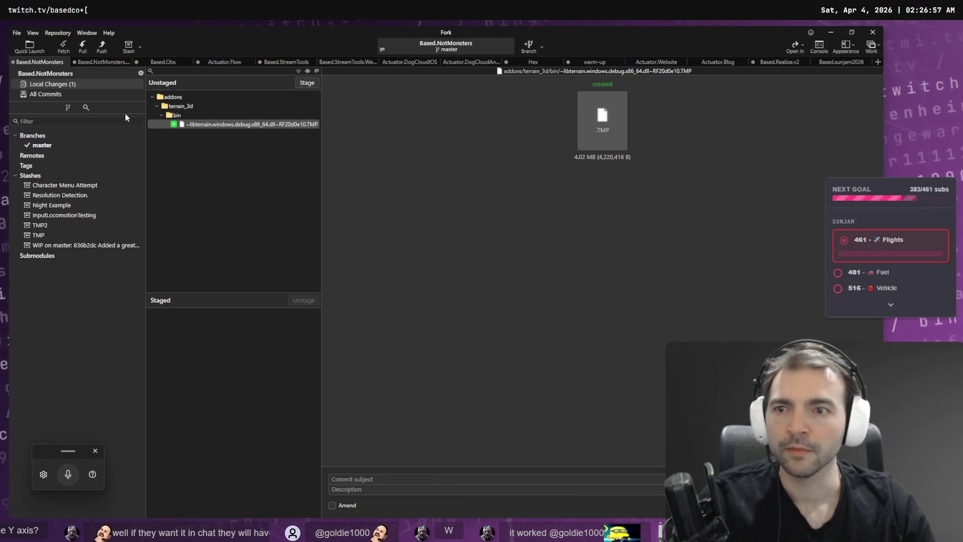
Close Fork and fly around the chapel, over the roof and back into the nave.
{"action": "left_click", "coordinate": [873, 32]}
{"action": "scroll", "coordinate": [670, 235], "scroll_direction": "up", "scroll_amount": 5}
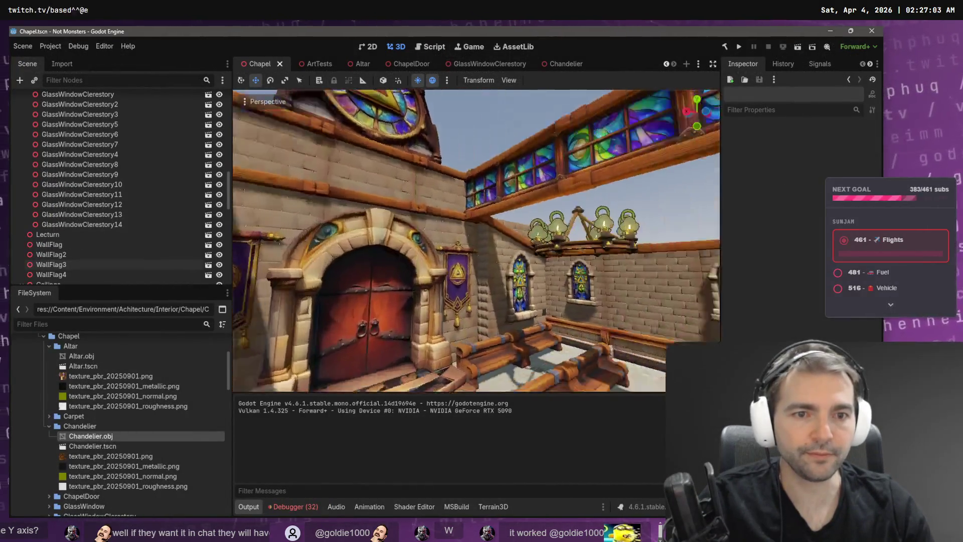
{"action": "key", "text": "e"}
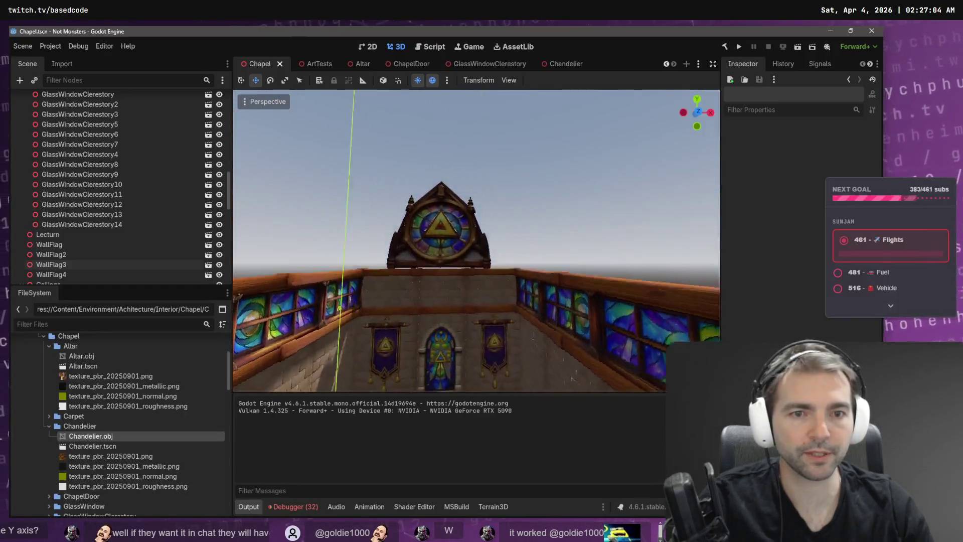
{"action": "key", "text": "q"}
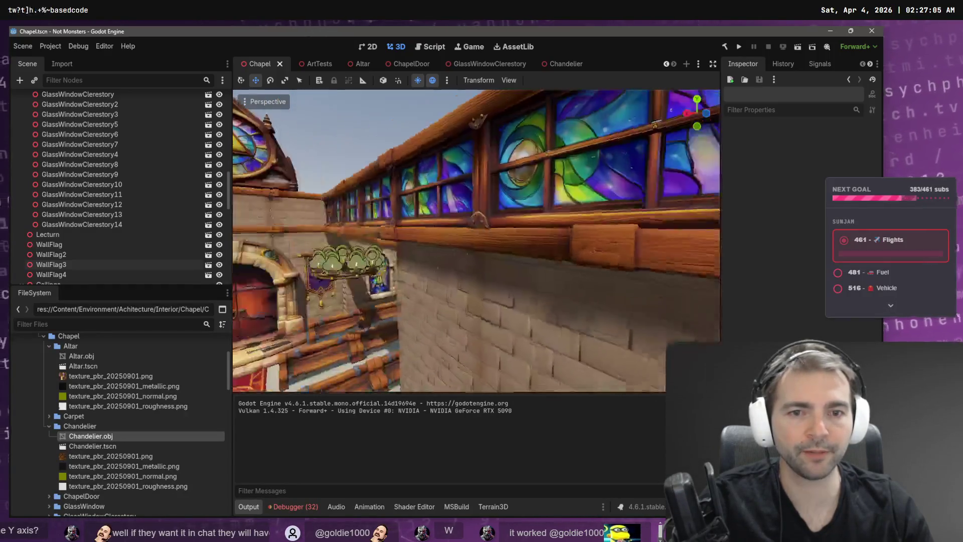
{"action": "key", "text": "s"}
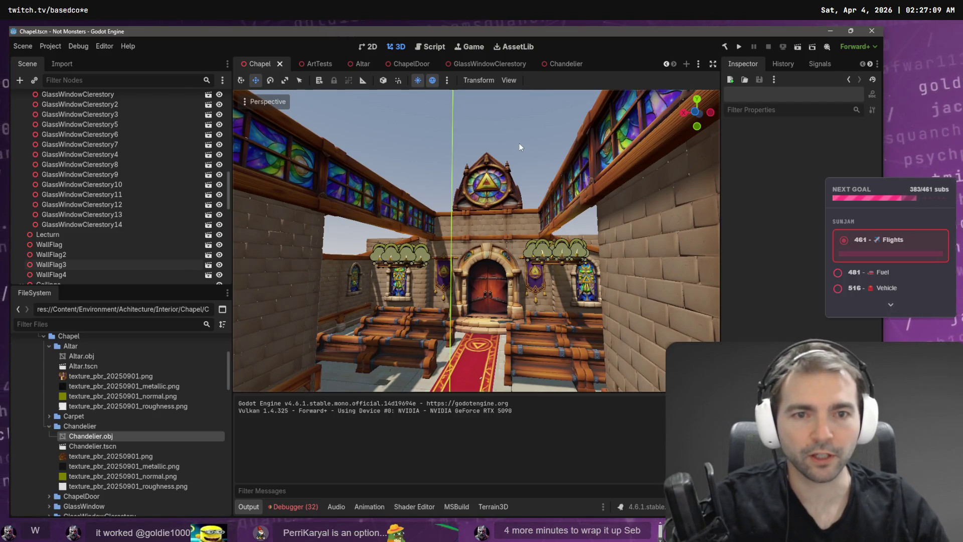
{"action": "key", "text": "w"}
{"action": "key", "text": "s"}
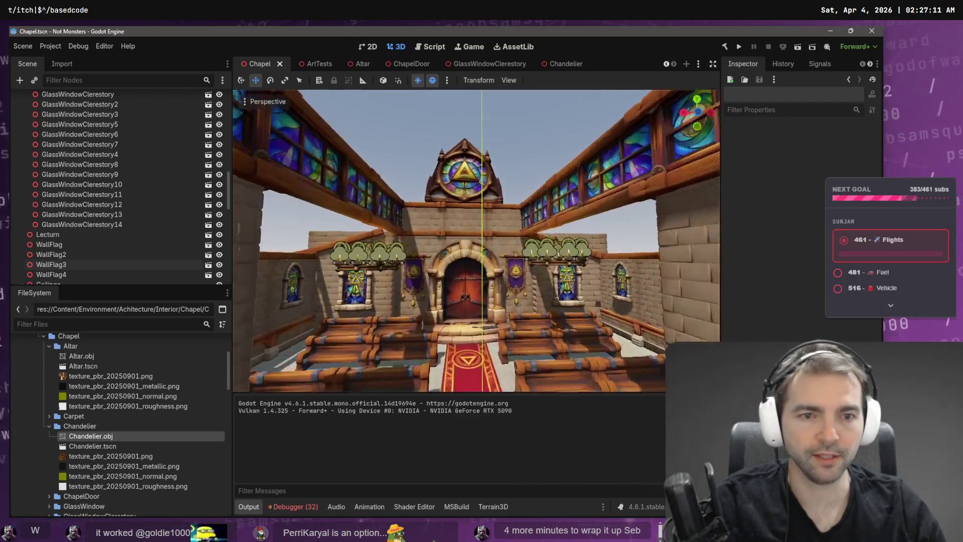
{"action": "key", "text": "d"}
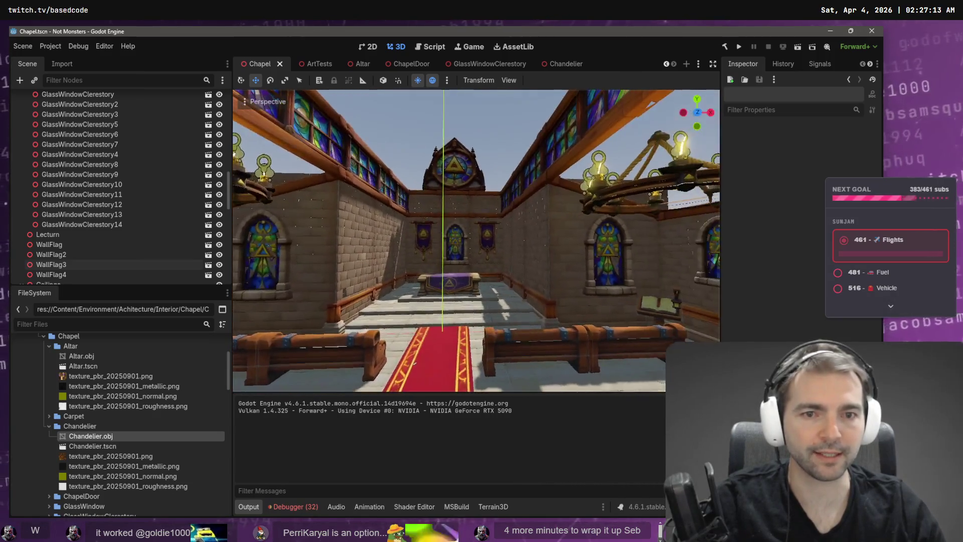
{"action": "key", "text": "s"}
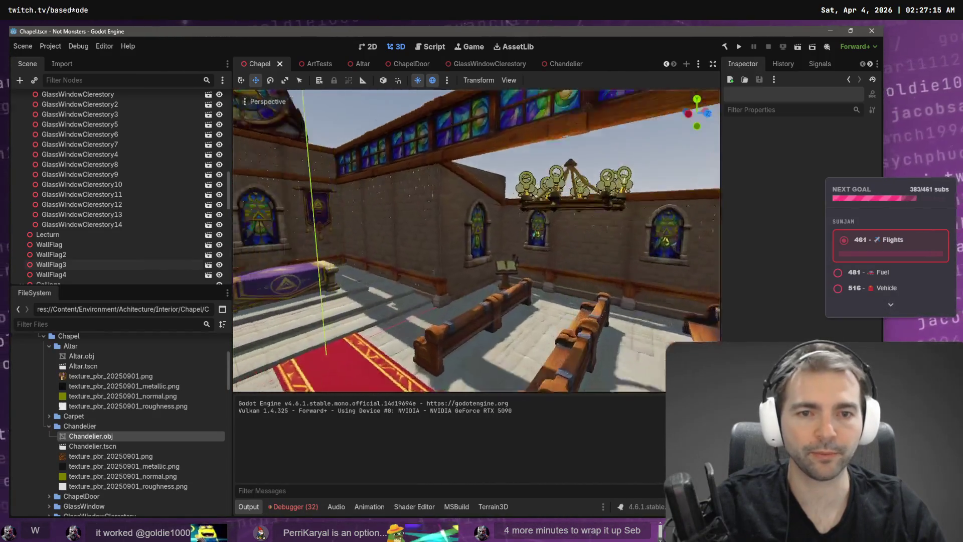
{"action": "key", "text": "s"}
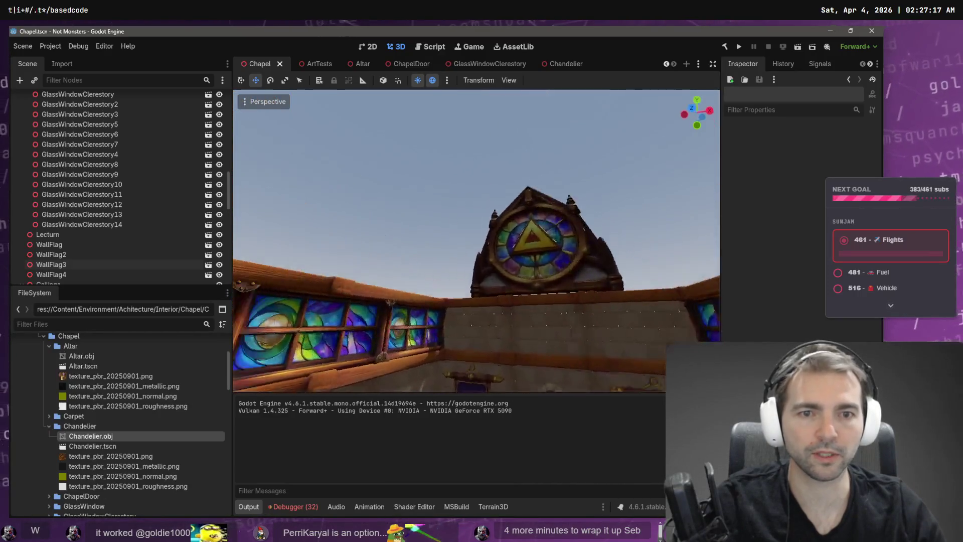
{"action": "key", "text": "w"}
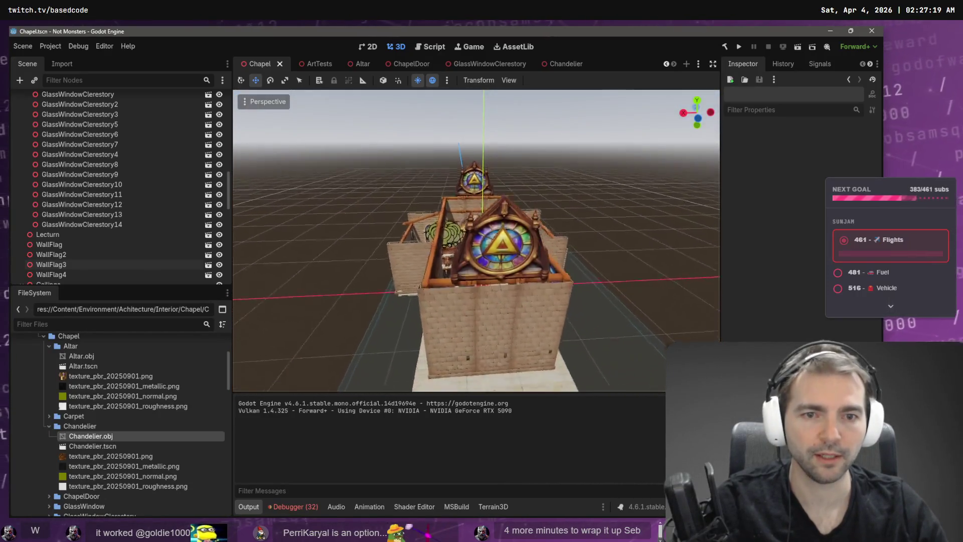
Fly along the aisle to the altar, then to the red doors and banners; open a browser.
{"action": "key", "text": "w"}
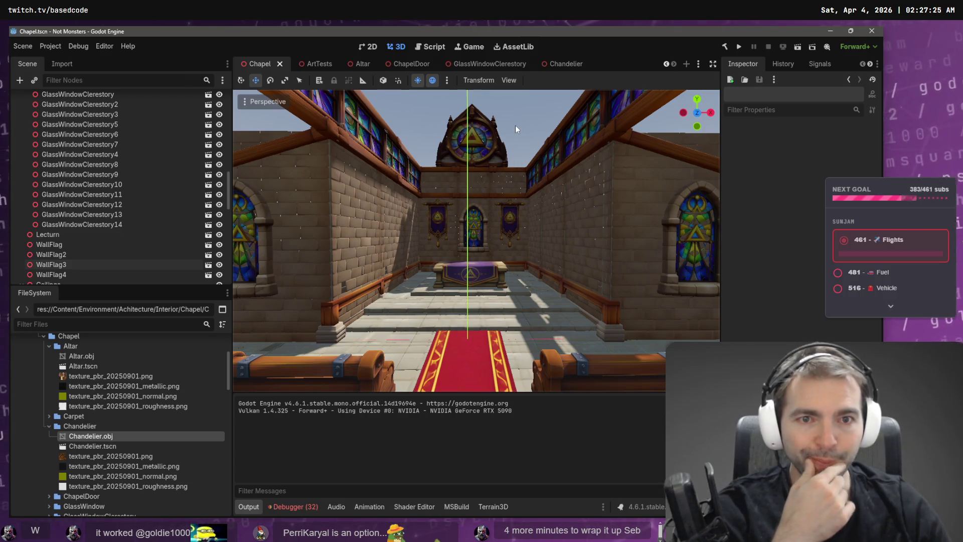
{"action": "key", "text": "w"}
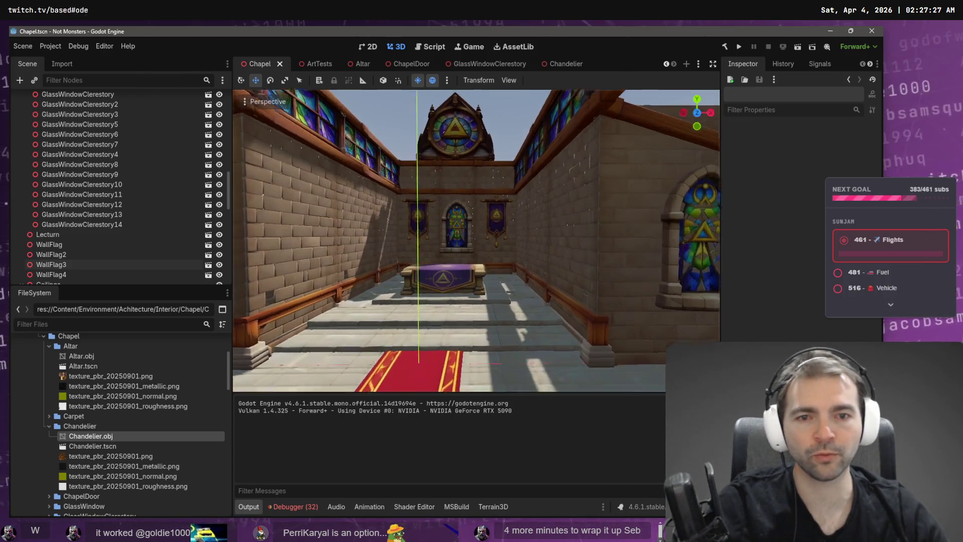
{"action": "key", "text": "w"}
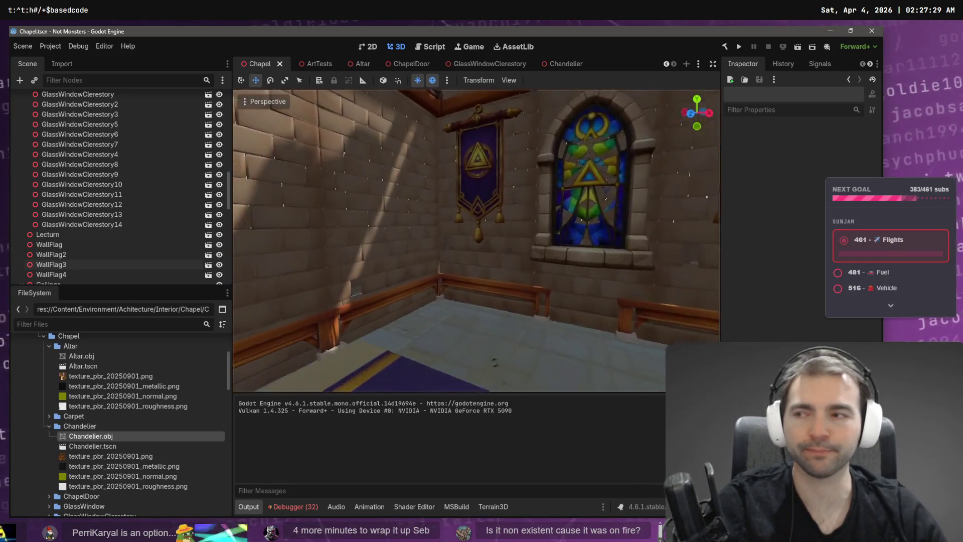
{"action": "key", "text": "w"}
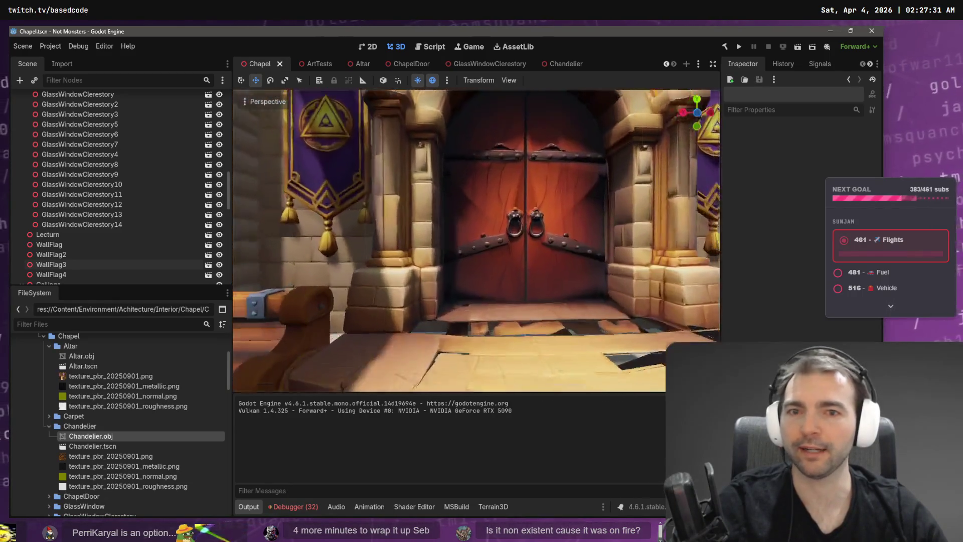
{"action": "key", "text": "s"}
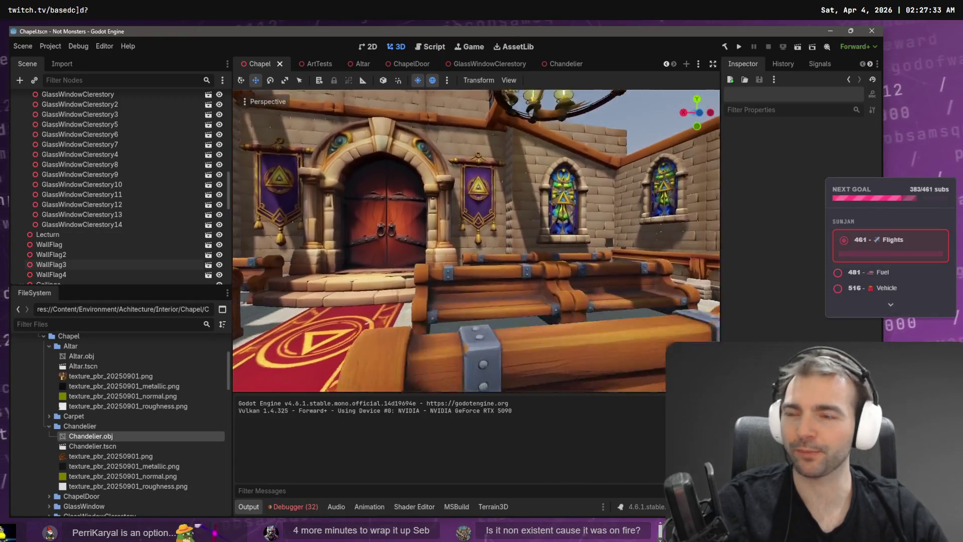
{"action": "key", "text": "e"}
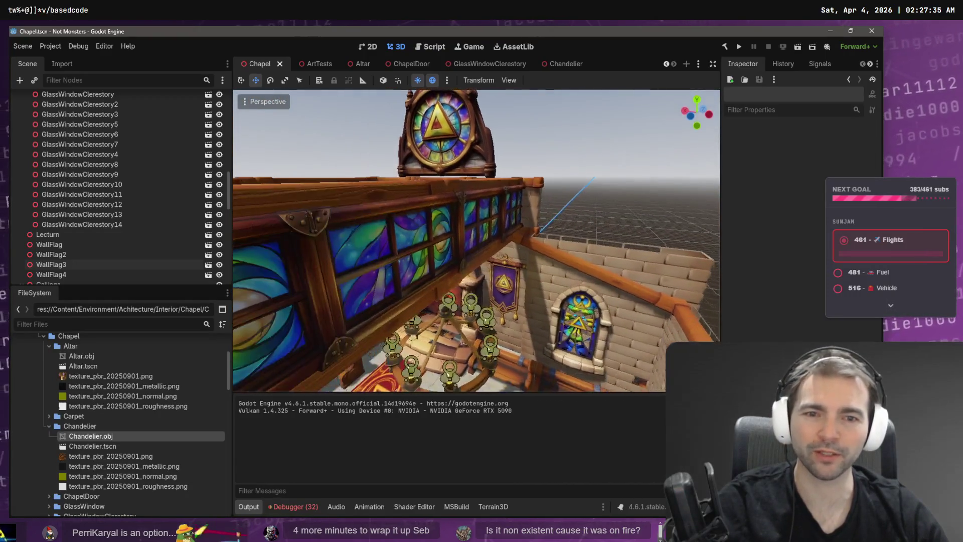
{"action": "key", "text": "q"}
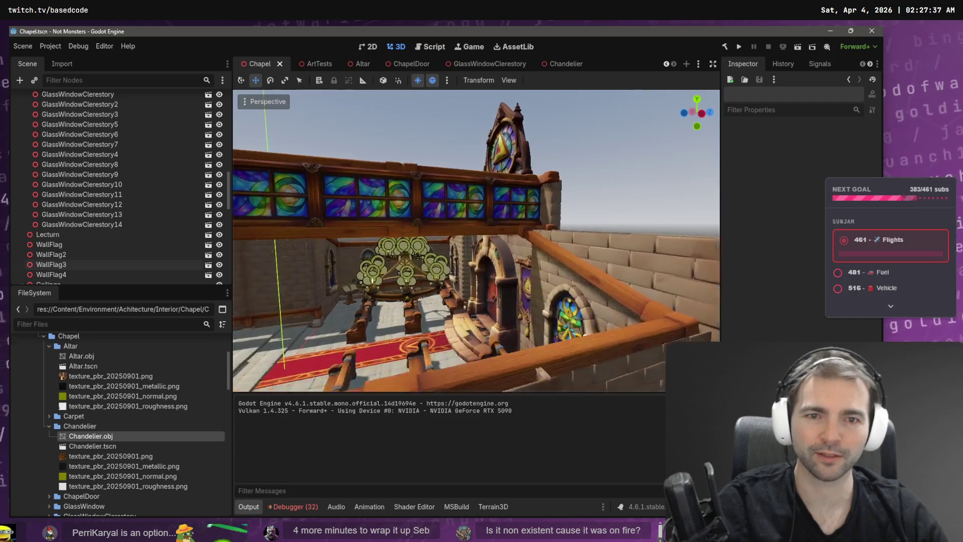
{"action": "key", "text": "a"}
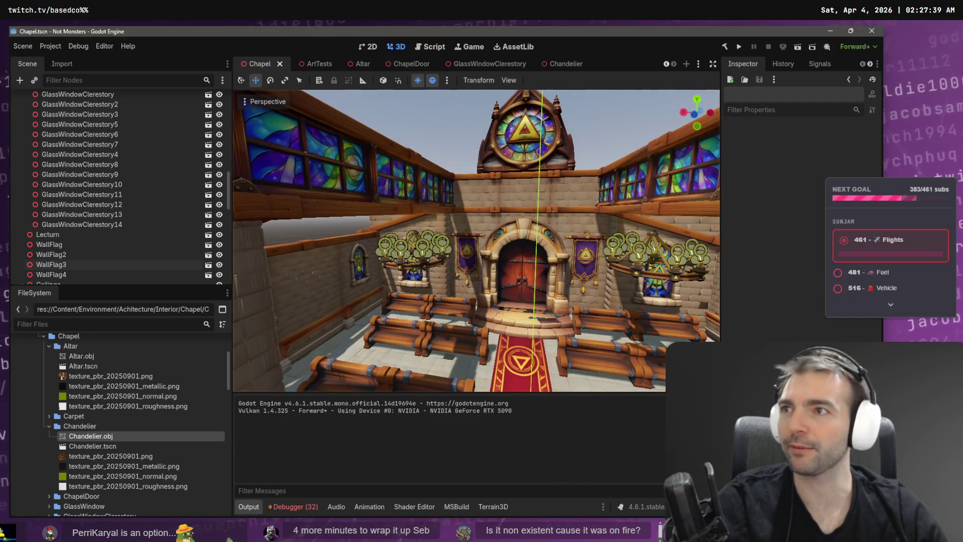
{"action": "key", "text": "super+1"}
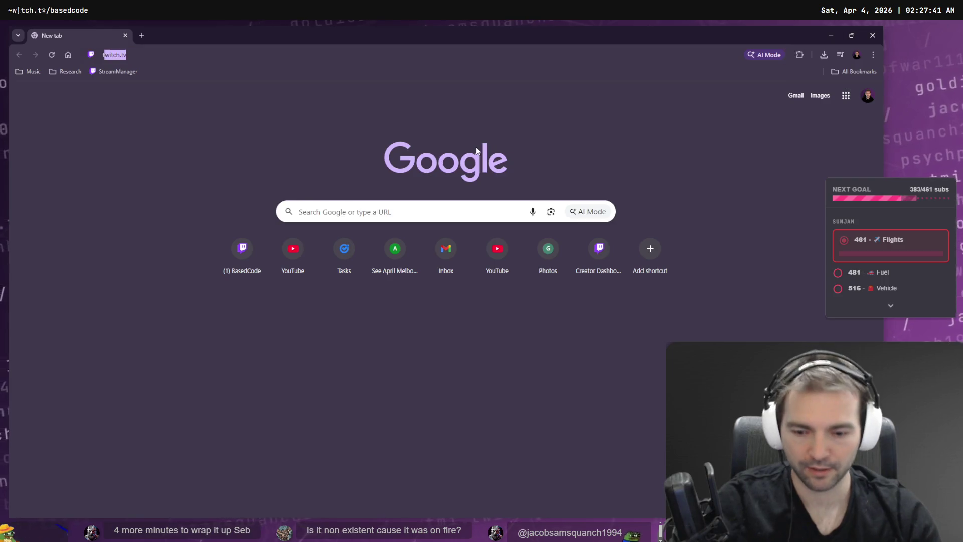
Load a streamer's Twitch URL, expand followed channels, and open the channel streaming REANIMAL.
{"action": "type", "text": "twitch.tv/lisa"}
{"action": "key", "text": "Return"}
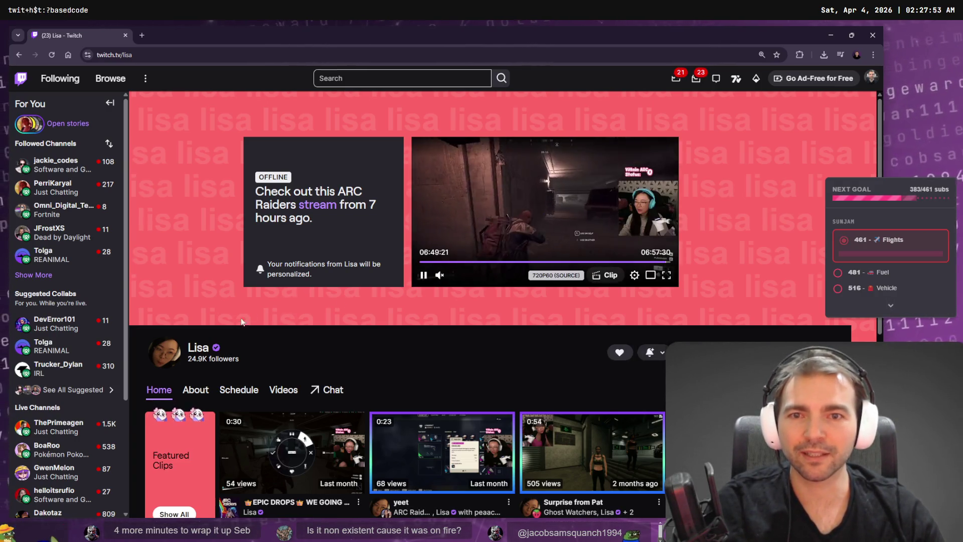
{"action": "left_click", "coordinate": [34, 276]}
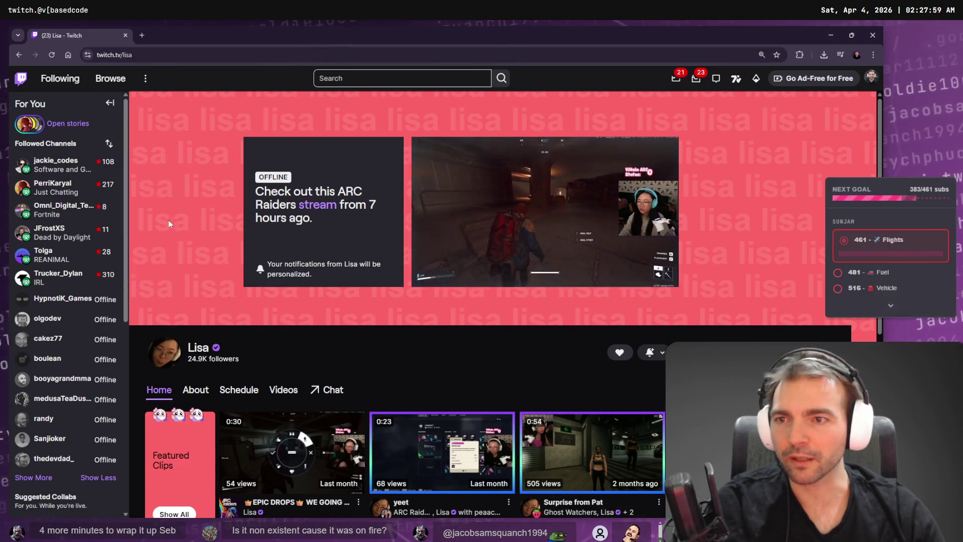
{"action": "mouse_move", "coordinate": [61, 195]}
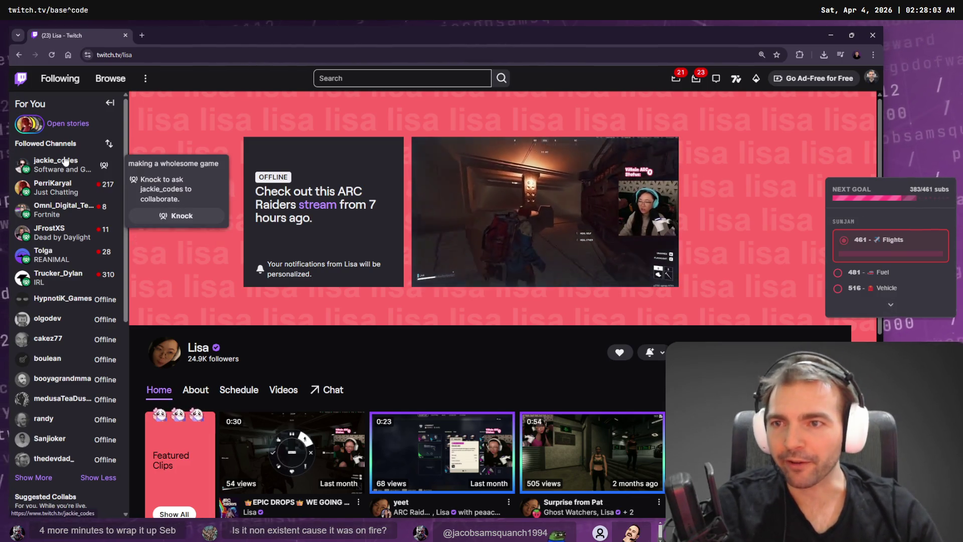
{"action": "mouse_move", "coordinate": [52, 272]}
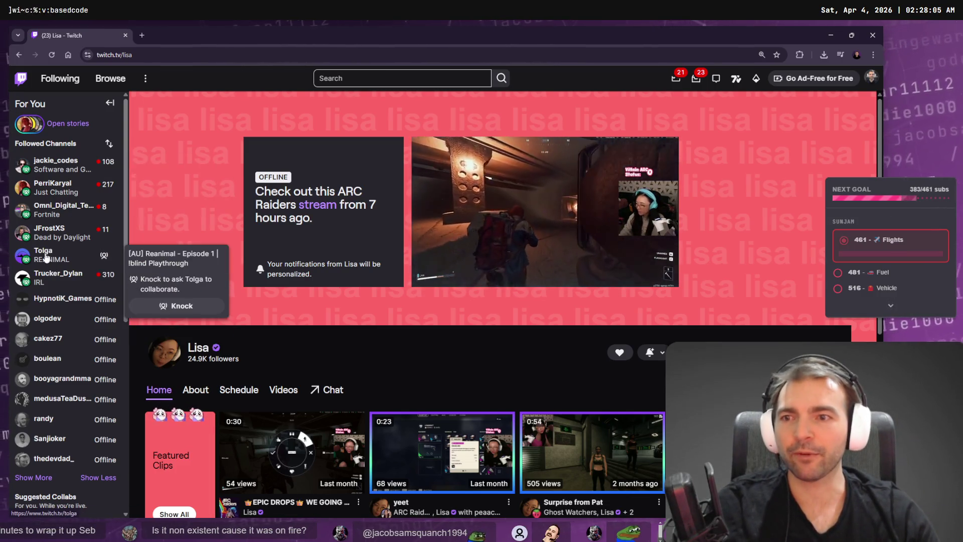
{"action": "left_click", "coordinate": [48, 254]}
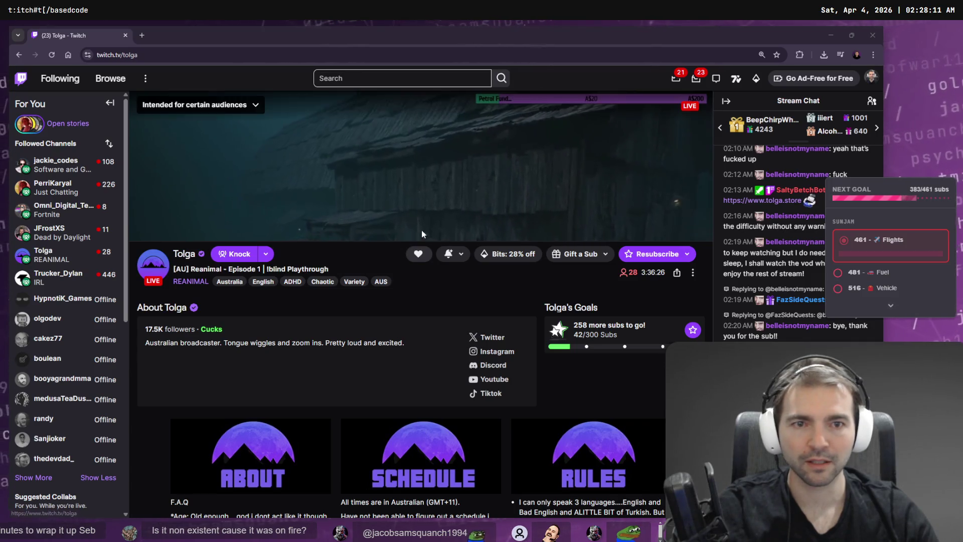
Return to the live REANIMAL view, unmute the stream, and select the channel name in the address bar.
{"action": "left_click", "coordinate": [248, 260]}
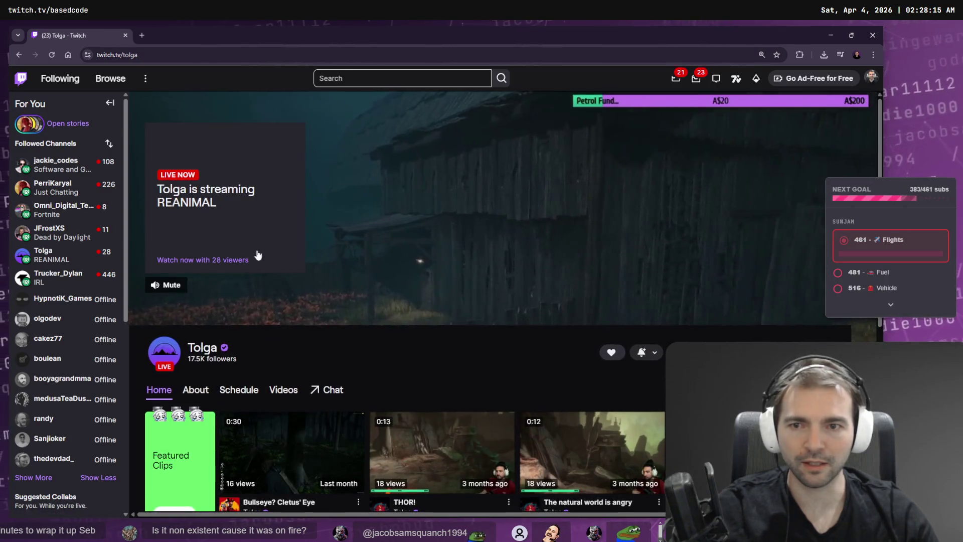
{"action": "mouse_move", "coordinate": [468, 341]}
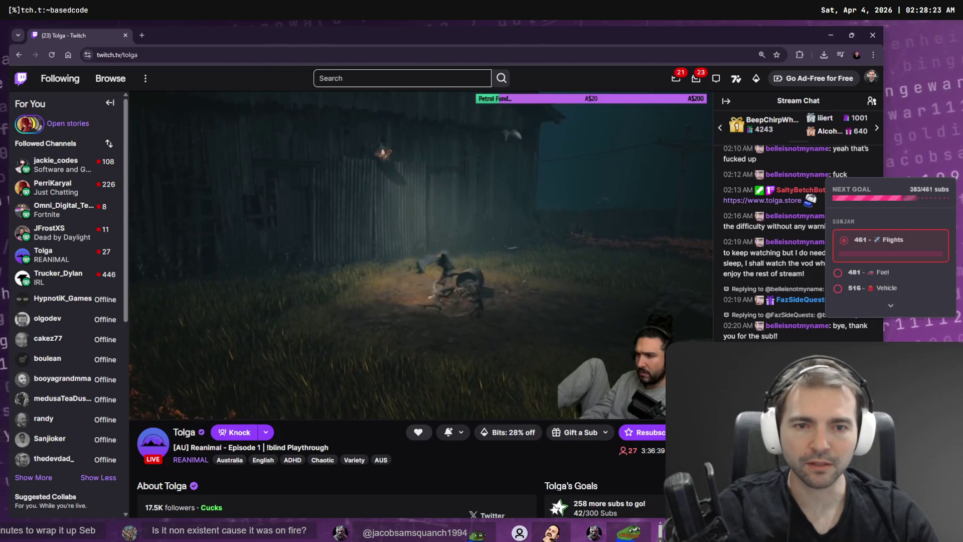
{"action": "left_click", "coordinate": [157, 407]}
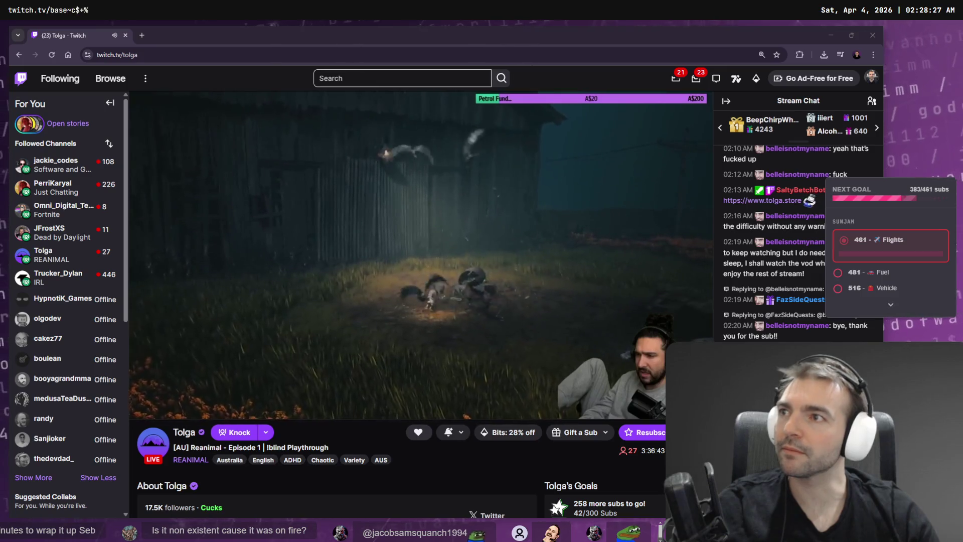
{"action": "left_click", "coordinate": [231, 35]}
{"action": "double_click", "coordinate": [171, 55]}
{"action": "key", "text": "alt+Tab"}
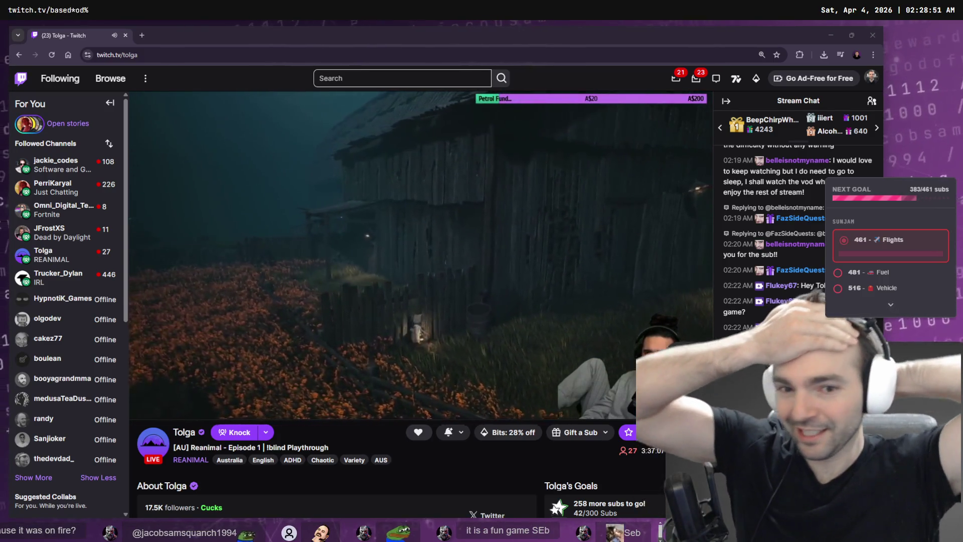
{"action": "scroll", "coordinate": [797, 241], "scroll_direction": "up", "scroll_amount": 1}
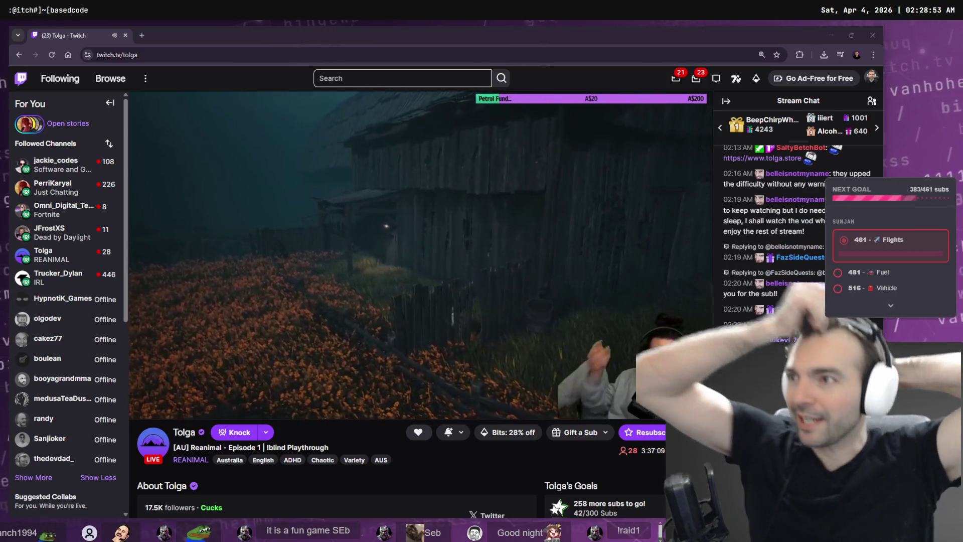